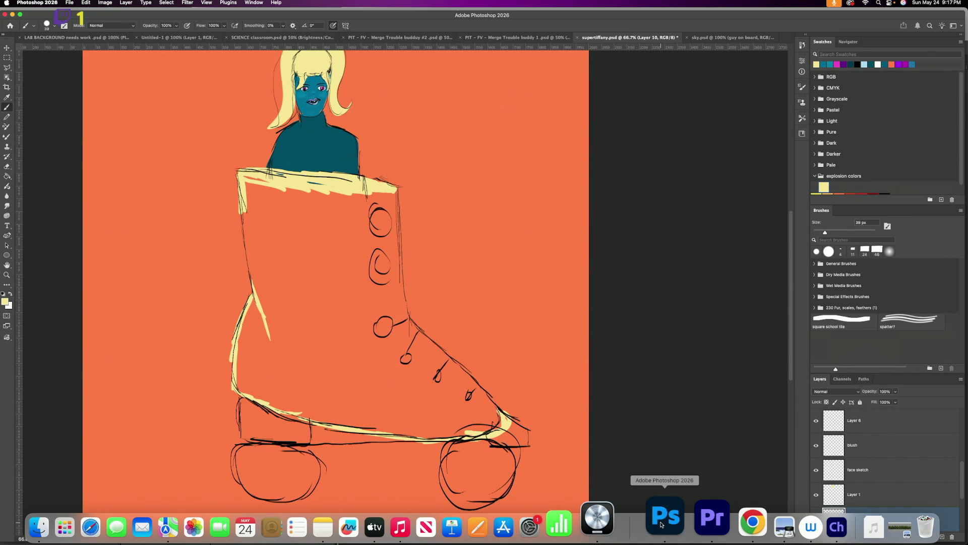
Step: Switch from the Photoshop roller-skate drawing to Logic Pro via the Dock
{"action": "left_click", "coordinate": [597, 518]}
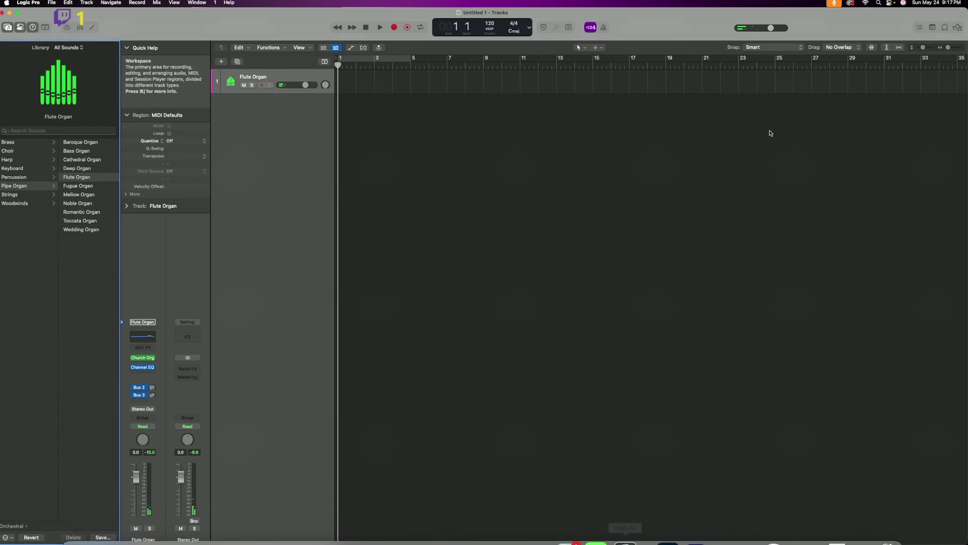
Step: Lower Logic Pro's master volume to about -8.9 dB and return to the Photoshop drawing
{"action": "left_click_drag", "start_coordinate": [757, 29], "coordinate": [749, 32]}
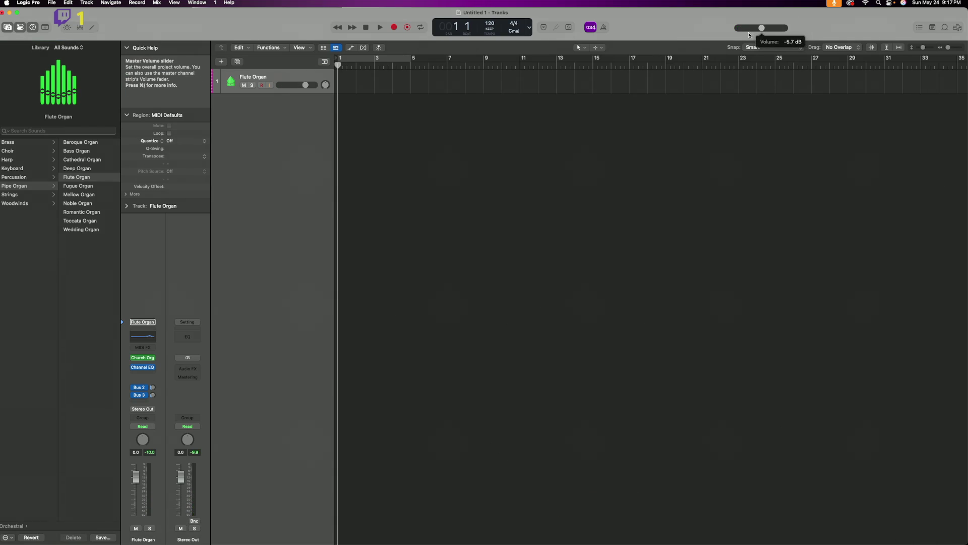
{"action": "scroll", "coordinate": [752, 31], "scroll_direction": "down", "scroll_amount": 3}
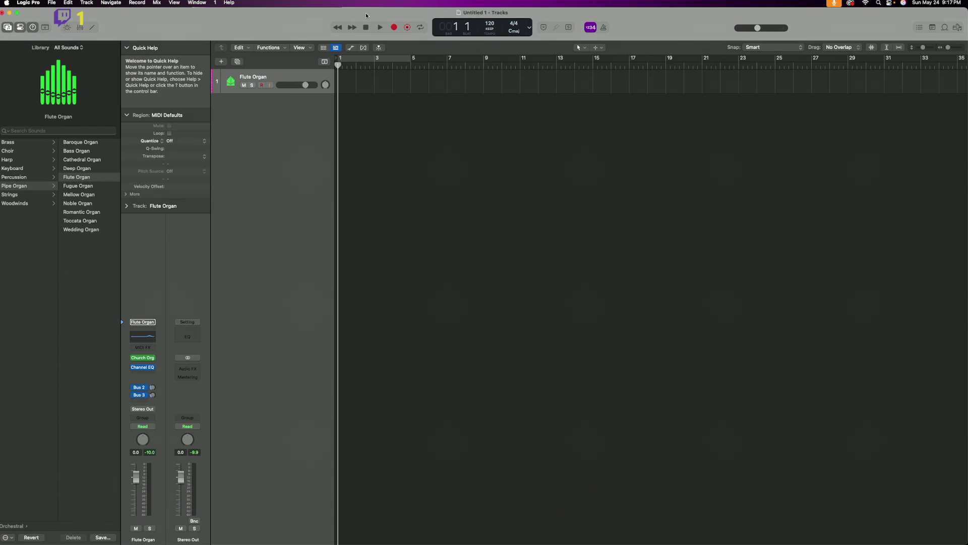
{"action": "mouse_move", "coordinate": [555, 529]}
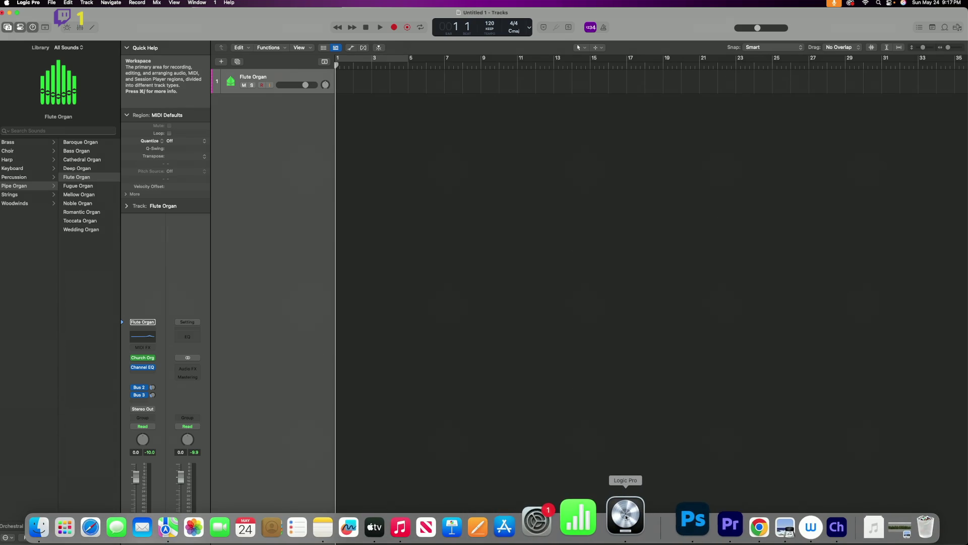
{"action": "left_click", "coordinate": [665, 516]}
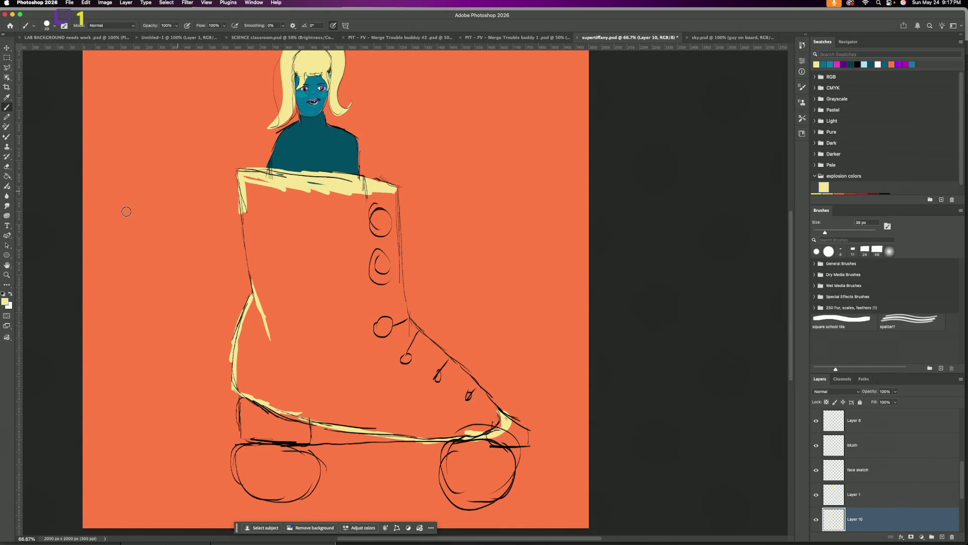
Step: Brush pale yellow along the boot's left edge and trace a closed Pen path around the boot
{"action": "left_click_drag", "start_coordinate": [245, 206], "coordinate": [246, 223]}
{"action": "left_click", "coordinate": [7, 236]}
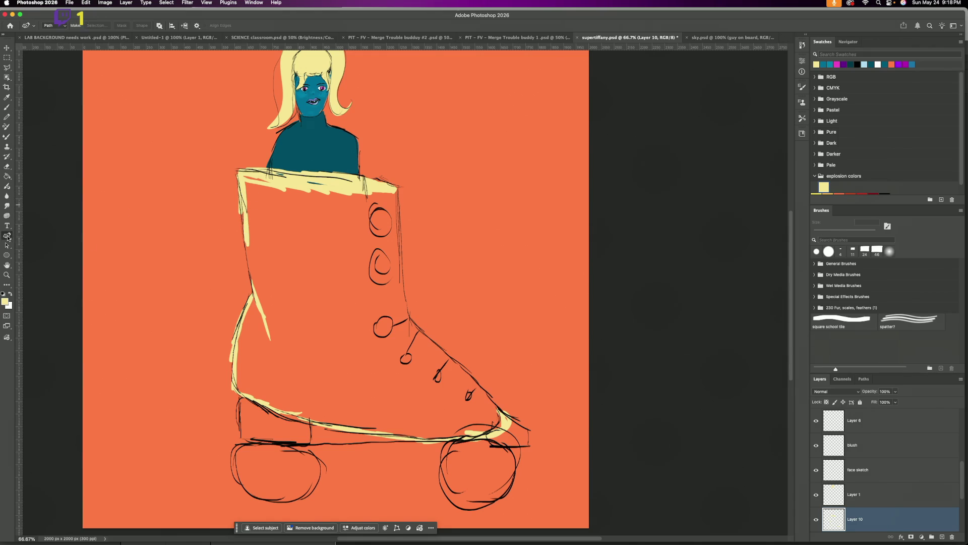
{"action": "left_click", "coordinate": [237, 172]}
{"action": "left_click", "coordinate": [396, 192]}
{"action": "left_click_drag", "start_coordinate": [402, 247], "coordinate": [398, 281]}
{"action": "left_click", "coordinate": [403, 282]}
{"action": "left_click", "coordinate": [233, 383]}
{"action": "left_click", "coordinate": [251, 295]}
{"action": "mouse_move", "coordinate": [237, 174]}
{"action": "left_mouse_down"}
{"action": "mouse_move", "coordinate": [315, 155]}
{"action": "mouse_move", "coordinate": [315, 180]}
{"action": "left_mouse_up"}
{"action": "left_click_drag", "start_coordinate": [440, 367], "coordinate": [445, 363]}
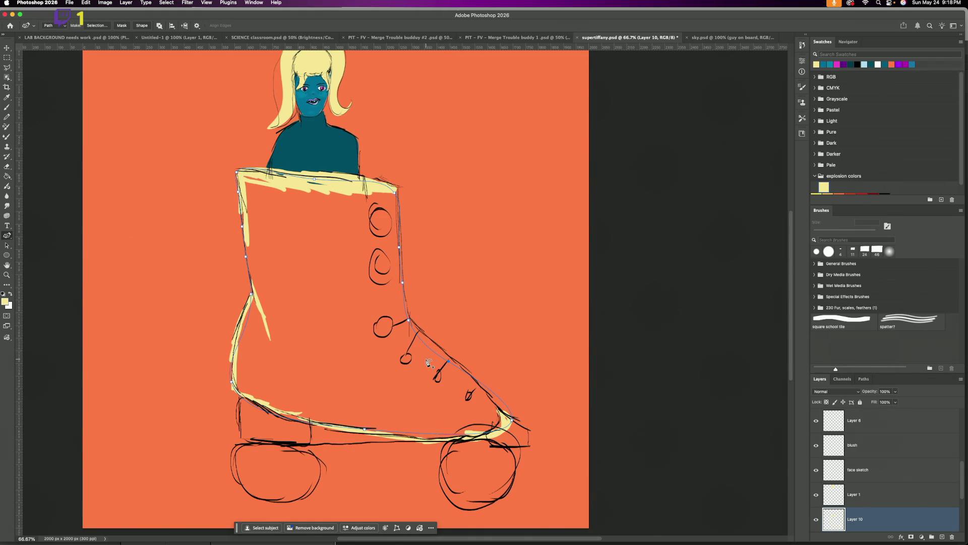
Step: Fill the boot path with the pale yellow foreground colour, then delete the path
{"action": "right_click", "coordinate": [334, 258]}
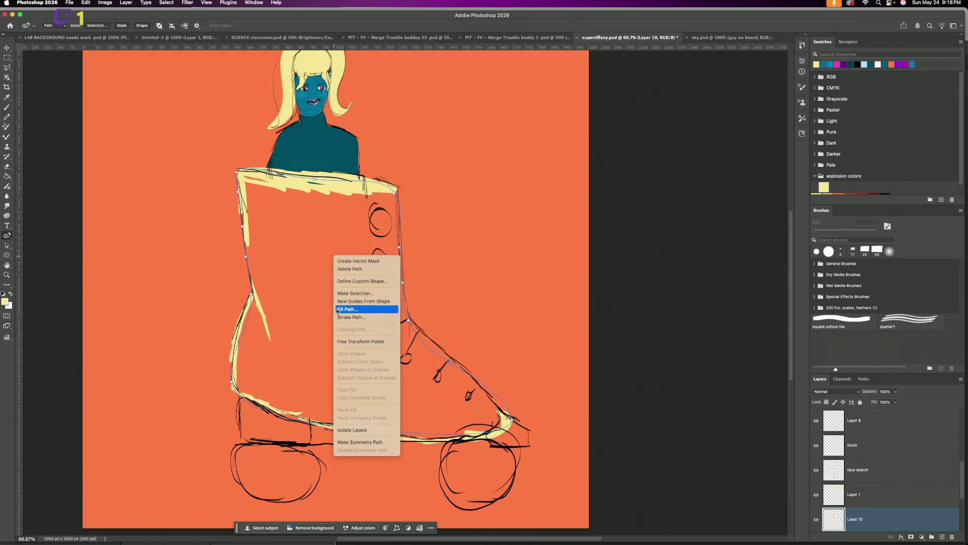
{"action": "left_click", "coordinate": [353, 309]}
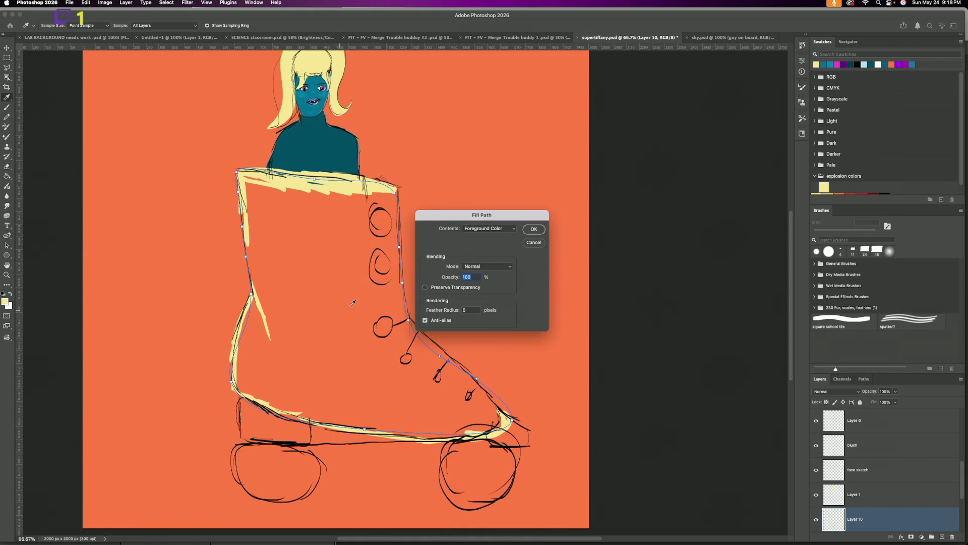
{"action": "left_click", "coordinate": [534, 230]}
{"action": "right_click", "coordinate": [327, 260]}
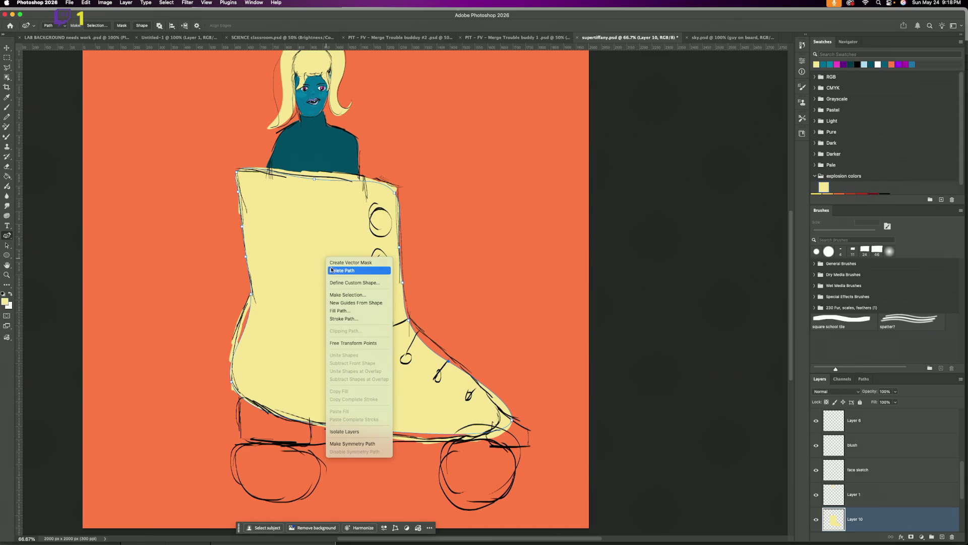
{"action": "left_click", "coordinate": [336, 271]}
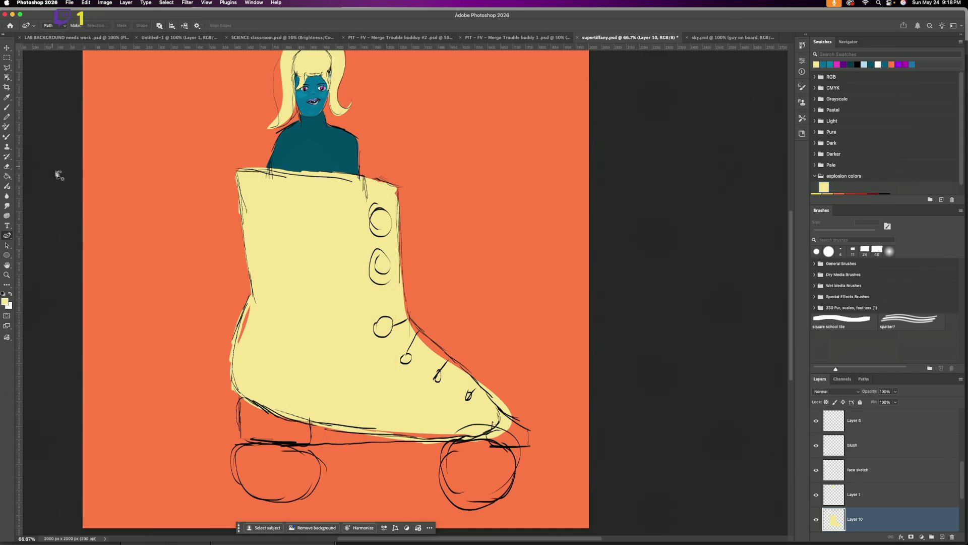
{"action": "key", "text": "b"}
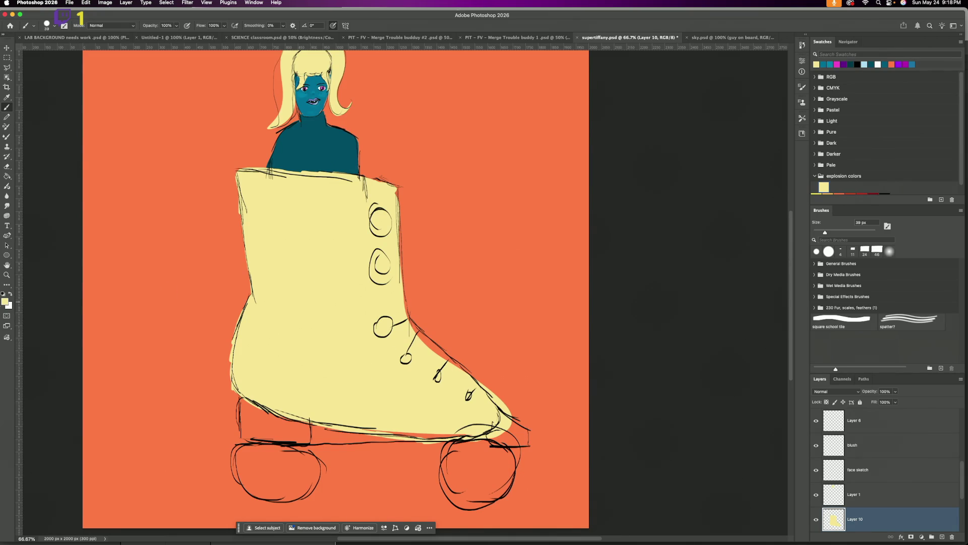
Step: Choose a brown foreground colour in the Color Picker
{"action": "left_click", "coordinate": [5, 303]}
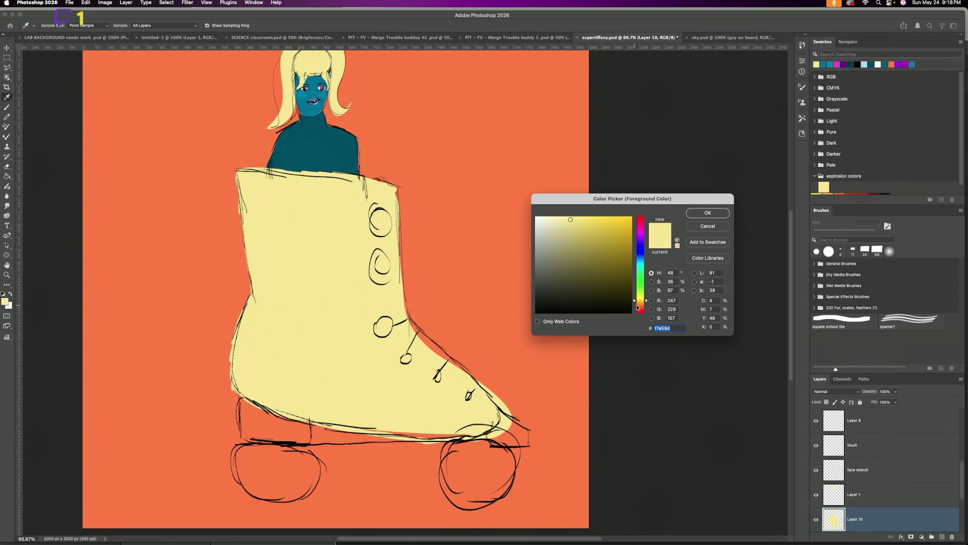
{"action": "left_click", "coordinate": [638, 307]}
{"action": "left_click", "coordinate": [600, 281]}
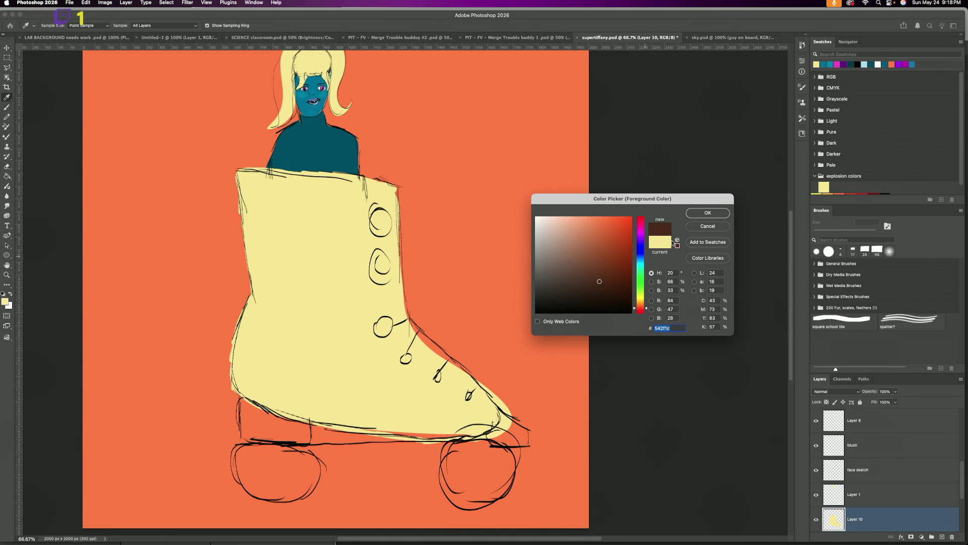
{"action": "left_click", "coordinate": [589, 266]}
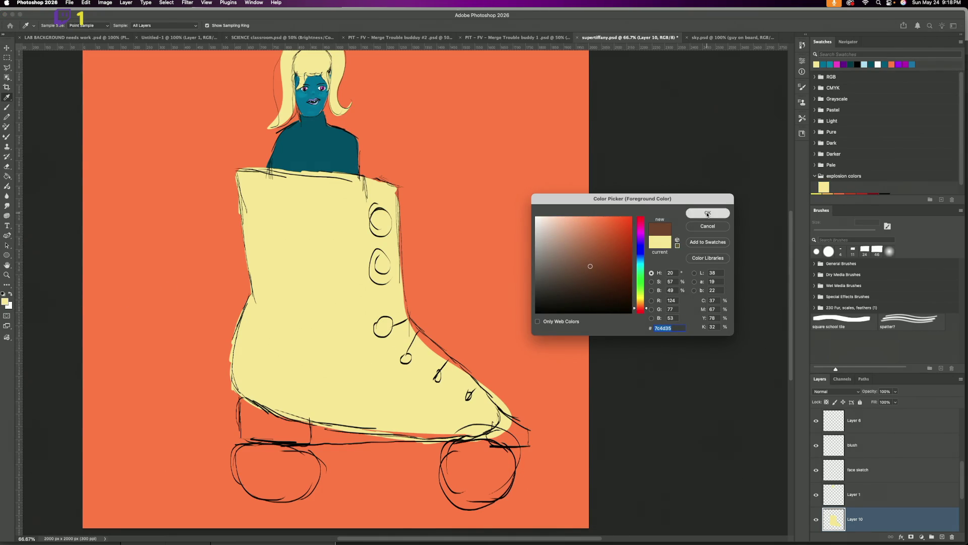
{"action": "left_click", "coordinate": [708, 214]}
{"action": "key", "text": "b"}
Step: Paint the heel, both wheel hubs and the toe block brown
{"action": "mouse_move", "coordinate": [239, 402]}
{"action": "left_mouse_down"}
{"action": "mouse_move", "coordinate": [291, 418]}
{"action": "mouse_move", "coordinate": [308, 444]}
{"action": "left_mouse_up"}
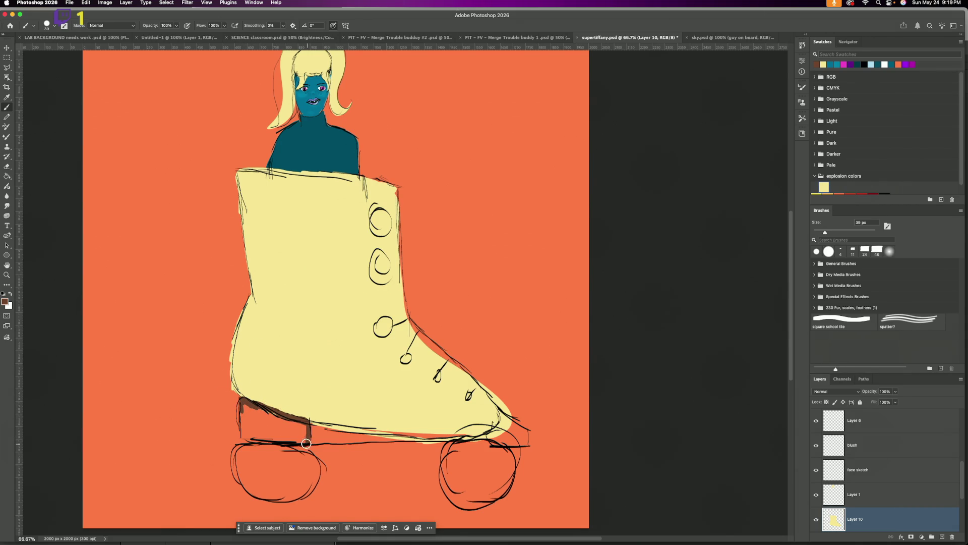
{"action": "mouse_move", "coordinate": [241, 399]}
{"action": "left_mouse_down"}
{"action": "mouse_move", "coordinate": [243, 427]}
{"action": "mouse_move", "coordinate": [276, 441]}
{"action": "mouse_move", "coordinate": [311, 429]}
{"action": "left_mouse_up"}
{"action": "mouse_move", "coordinate": [244, 406]}
{"action": "left_mouse_down"}
{"action": "mouse_move", "coordinate": [308, 433]}
{"action": "mouse_move", "coordinate": [250, 431]}
{"action": "mouse_move", "coordinate": [265, 440]}
{"action": "mouse_move", "coordinate": [260, 427]}
{"action": "mouse_move", "coordinate": [295, 430]}
{"action": "mouse_move", "coordinate": [257, 432]}
{"action": "mouse_move", "coordinate": [268, 423]}
{"action": "left_mouse_up"}
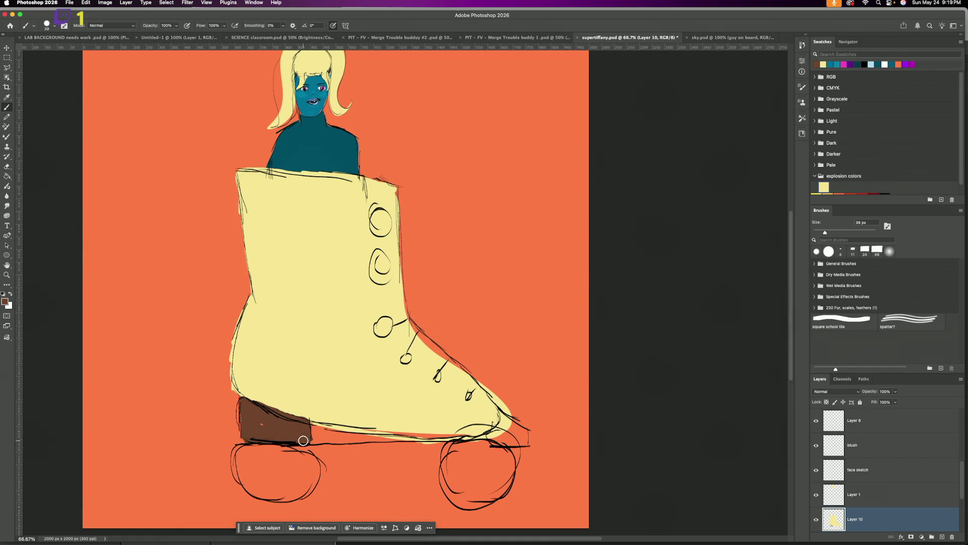
{"action": "left_click_drag", "start_coordinate": [277, 469], "coordinate": [276, 483]}
{"action": "mouse_move", "coordinate": [486, 460]}
{"action": "left_mouse_down"}
{"action": "mouse_move", "coordinate": [477, 467]}
{"action": "mouse_move", "coordinate": [485, 472]}
{"action": "left_mouse_up"}
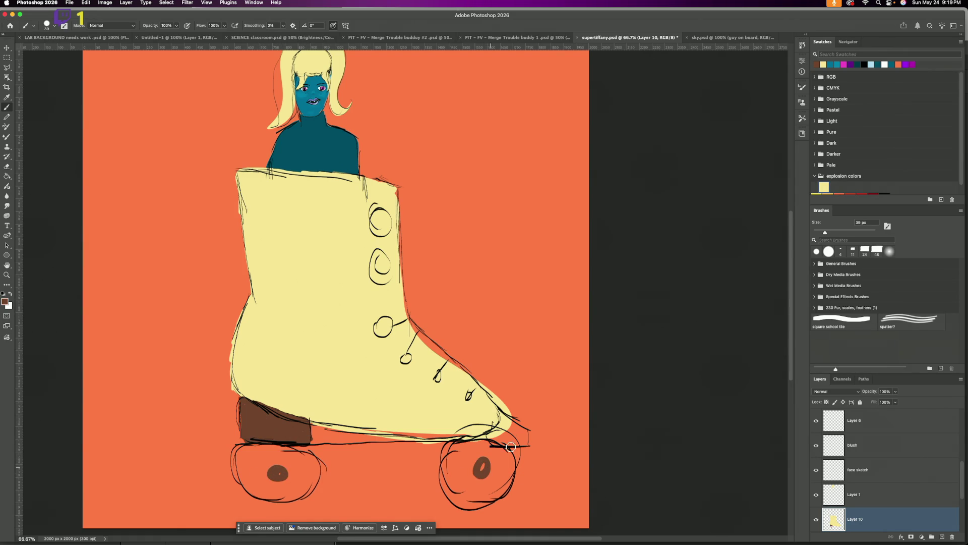
{"action": "mouse_move", "coordinate": [486, 434]}
{"action": "left_mouse_down"}
{"action": "mouse_move", "coordinate": [527, 440]}
{"action": "mouse_move", "coordinate": [499, 419]}
{"action": "mouse_move", "coordinate": [495, 433]}
{"action": "mouse_move", "coordinate": [520, 441]}
{"action": "left_mouse_up"}
{"action": "mouse_move", "coordinate": [484, 471]}
{"action": "left_mouse_down"}
{"action": "mouse_move", "coordinate": [484, 460]}
{"action": "mouse_move", "coordinate": [479, 467]}
{"action": "left_mouse_up"}
{"action": "mouse_move", "coordinate": [515, 431]}
{"action": "left_mouse_down"}
{"action": "mouse_move", "coordinate": [524, 440]}
{"action": "mouse_move", "coordinate": [509, 445]}
{"action": "left_mouse_up"}
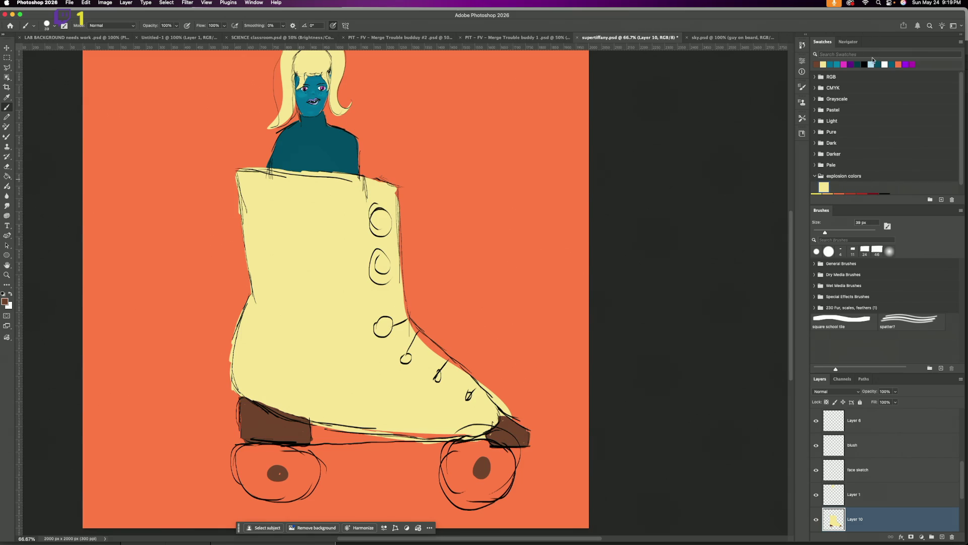
{"action": "left_click", "coordinate": [865, 64]}
Step: Paint both wheels solid black, enlarging the brush to 79 px
{"action": "mouse_move", "coordinate": [260, 447]}
{"action": "left_mouse_down"}
{"action": "mouse_move", "coordinate": [280, 481]}
{"action": "mouse_move", "coordinate": [271, 465]}
{"action": "mouse_move", "coordinate": [238, 468]}
{"action": "mouse_move", "coordinate": [309, 456]}
{"action": "mouse_move", "coordinate": [266, 447]}
{"action": "mouse_move", "coordinate": [254, 472]}
{"action": "left_mouse_up"}
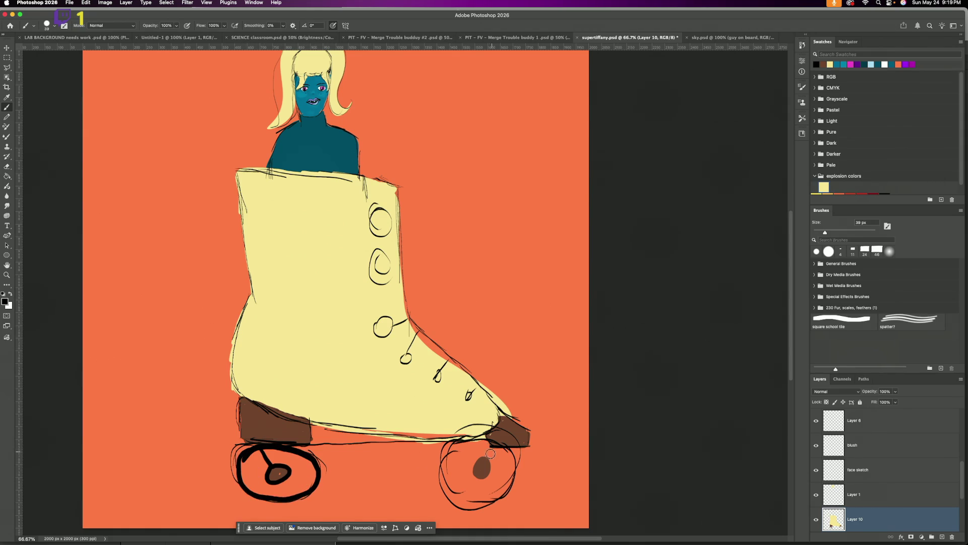
{"action": "mouse_move", "coordinate": [480, 457]}
{"action": "left_mouse_down"}
{"action": "mouse_move", "coordinate": [483, 502]}
{"action": "mouse_move", "coordinate": [467, 450]}
{"action": "mouse_move", "coordinate": [454, 499]}
{"action": "mouse_move", "coordinate": [512, 477]}
{"action": "mouse_move", "coordinate": [483, 445]}
{"action": "mouse_move", "coordinate": [448, 479]}
{"action": "left_mouse_up"}
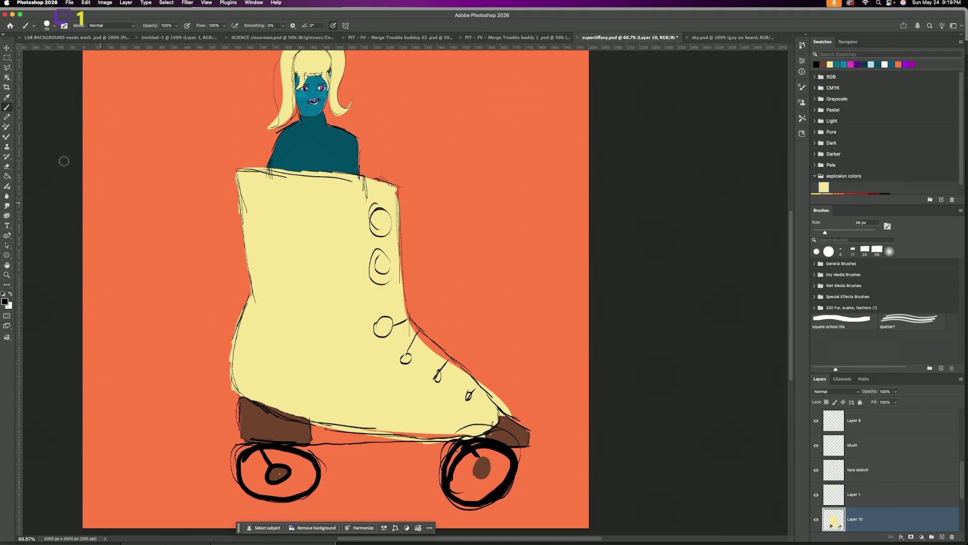
{"action": "left_click", "coordinate": [55, 26]}
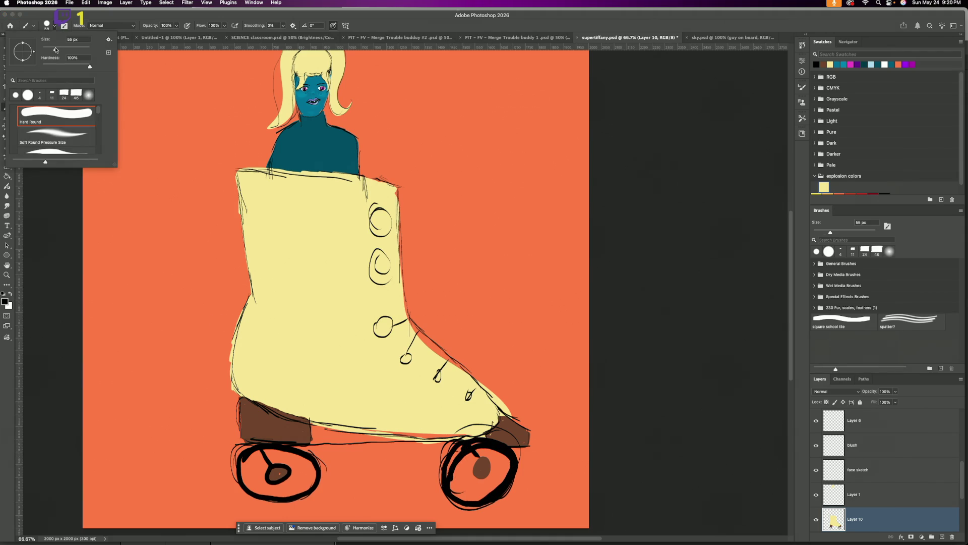
{"action": "left_click_drag", "start_coordinate": [61, 50], "coordinate": [65, 51]}
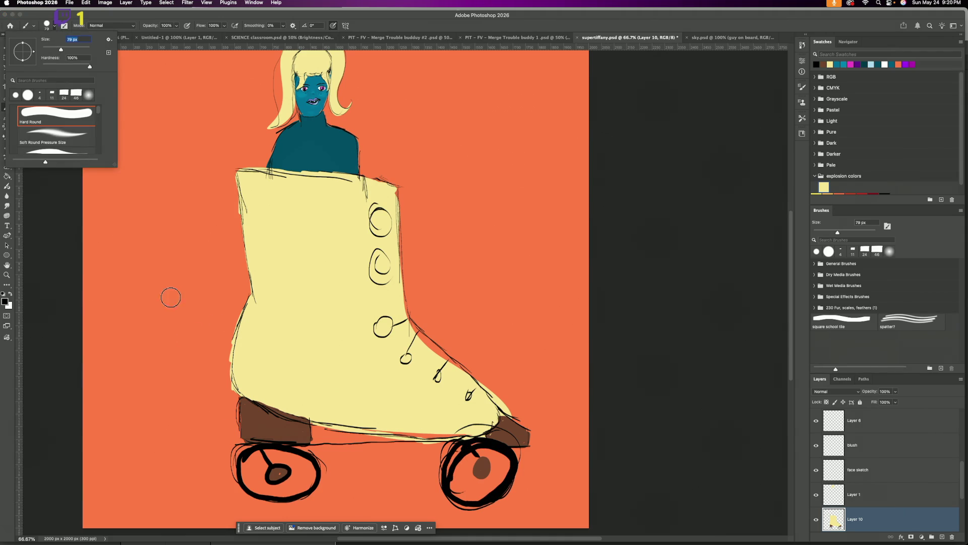
{"action": "left_click", "coordinate": [258, 460]}
{"action": "mouse_move", "coordinate": [250, 467]}
{"action": "left_mouse_down"}
{"action": "mouse_move", "coordinate": [263, 460]}
{"action": "mouse_move", "coordinate": [258, 481]}
{"action": "mouse_move", "coordinate": [286, 490]}
{"action": "mouse_move", "coordinate": [295, 460]}
{"action": "mouse_move", "coordinate": [291, 489]}
{"action": "mouse_move", "coordinate": [268, 449]}
{"action": "left_mouse_up"}
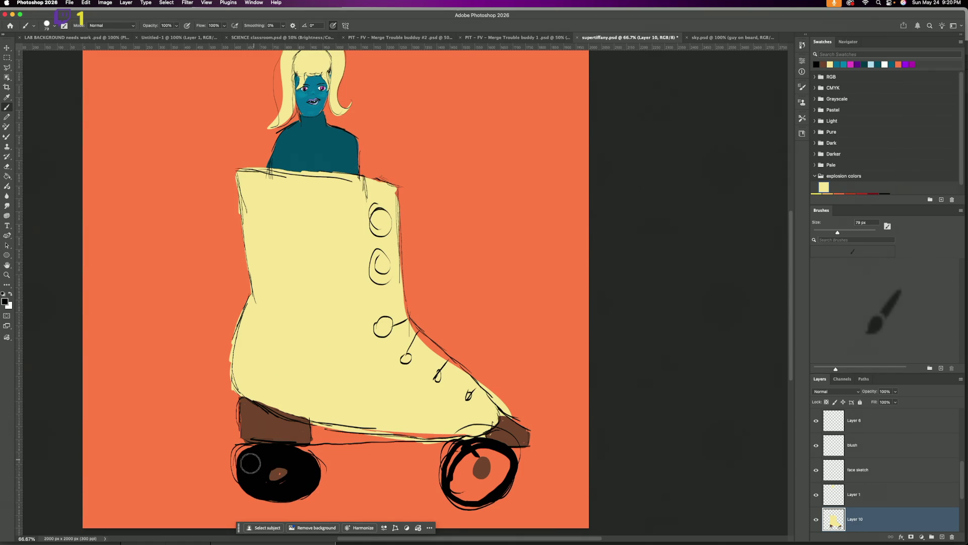
{"action": "mouse_move", "coordinate": [468, 453]}
{"action": "left_mouse_down"}
{"action": "mouse_move", "coordinate": [456, 484]}
{"action": "mouse_move", "coordinate": [503, 471]}
{"action": "mouse_move", "coordinate": [490, 479]}
{"action": "left_mouse_up"}
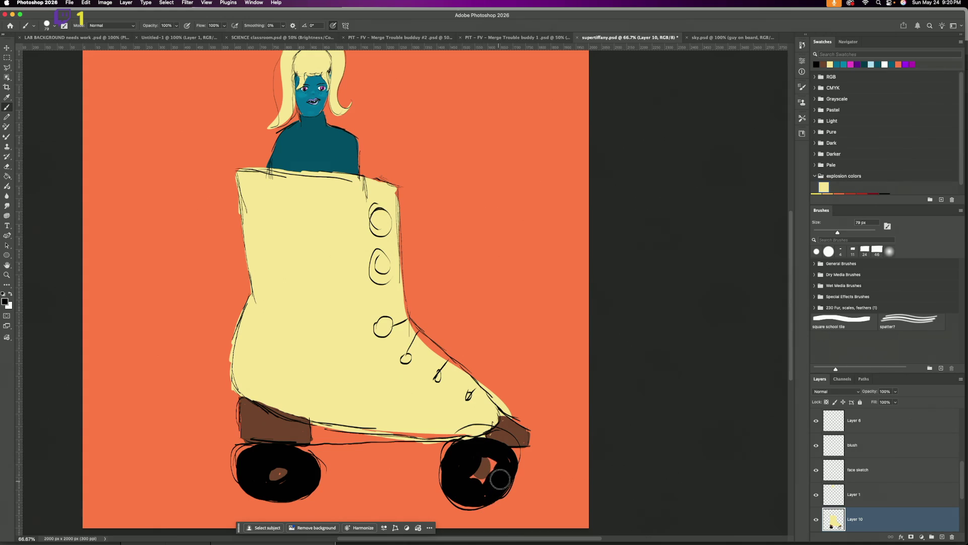
{"action": "left_click_drag", "start_coordinate": [491, 478], "coordinate": [461, 469]}
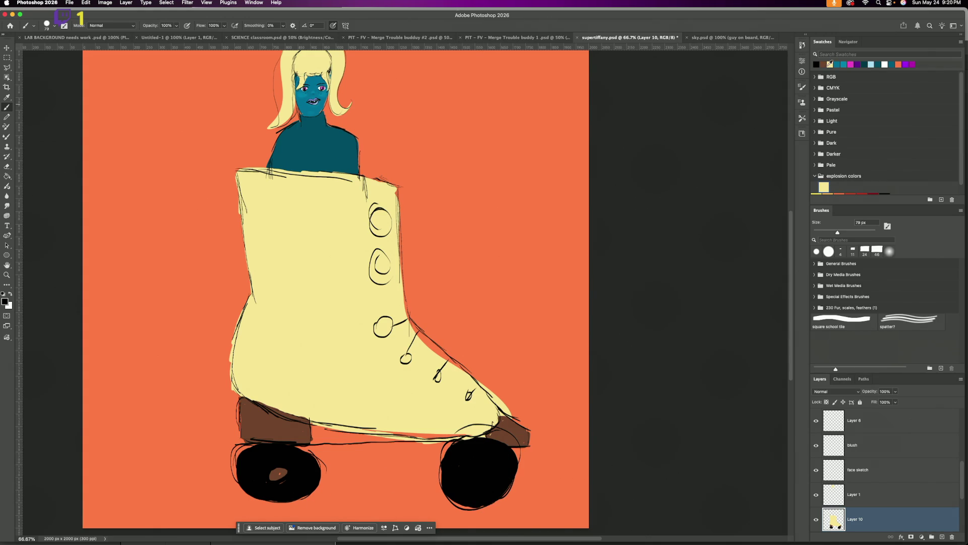
Step: Repaint brown hubs on both wheels and cover the orange gap under the boot in yellow
{"action": "left_click", "coordinate": [825, 62]}
{"action": "left_click_drag", "start_coordinate": [475, 474], "coordinate": [492, 484]}
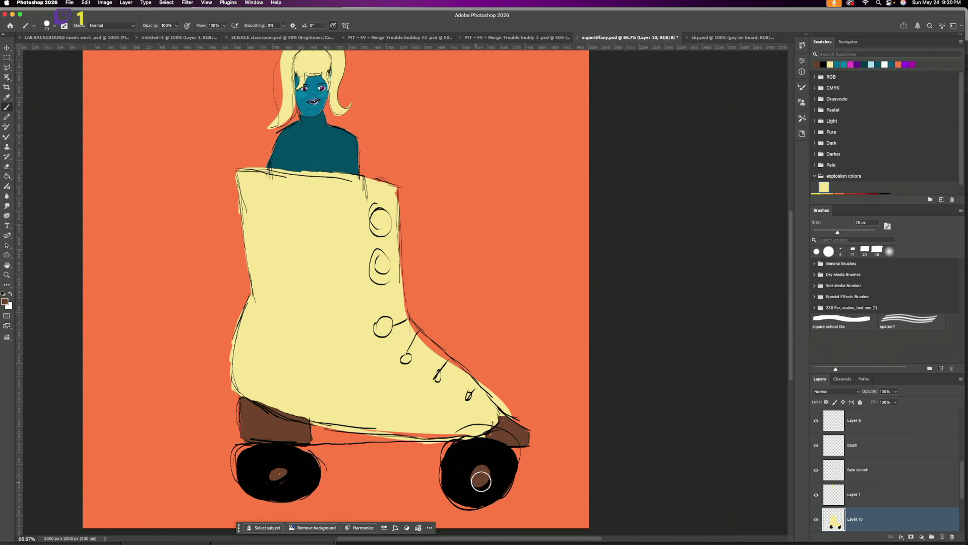
{"action": "left_click_drag", "start_coordinate": [266, 482], "coordinate": [282, 475]}
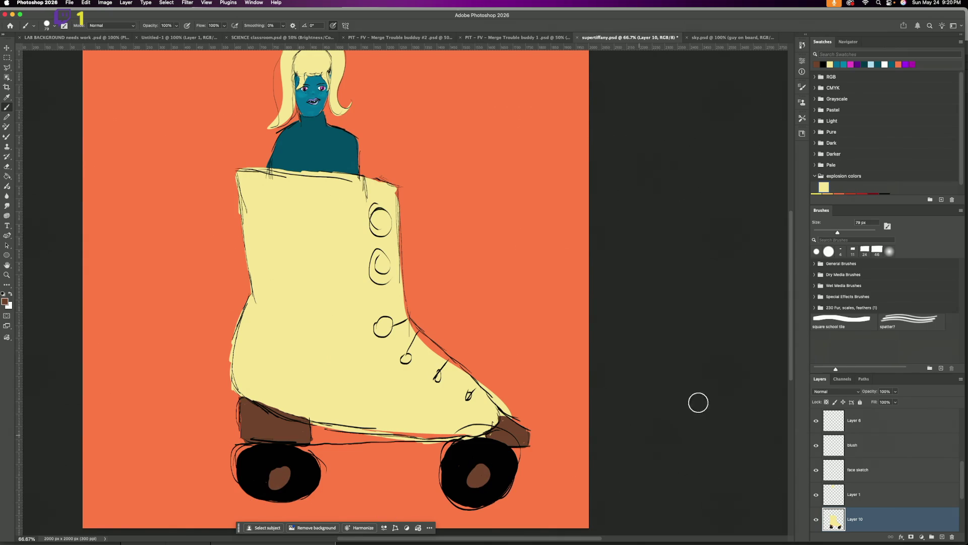
{"action": "left_click", "coordinate": [830, 64]}
{"action": "left_click_drag", "start_coordinate": [379, 419], "coordinate": [386, 425]}
{"action": "mouse_move", "coordinate": [406, 431]}
{"action": "left_mouse_down"}
{"action": "mouse_move", "coordinate": [465, 429]}
{"action": "mouse_move", "coordinate": [426, 425]}
{"action": "left_mouse_up"}
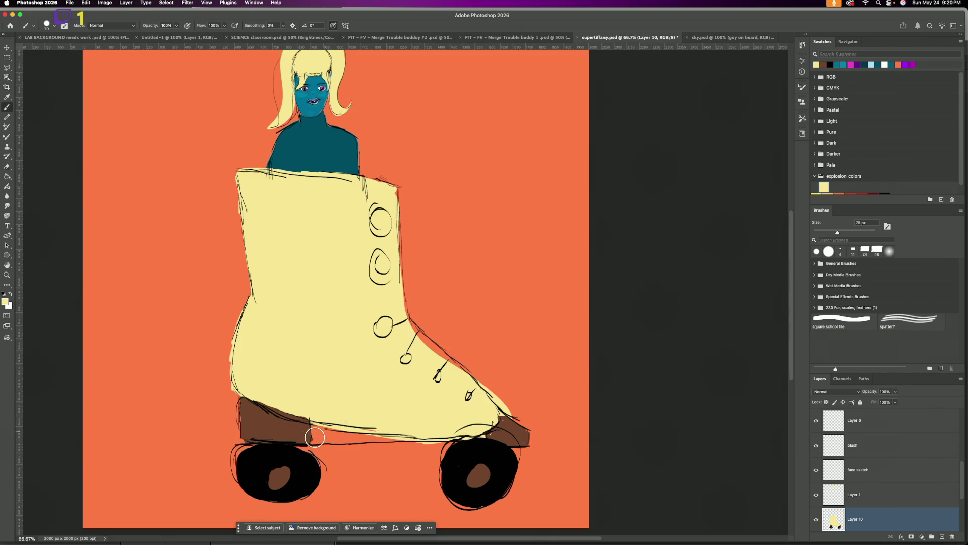
{"action": "left_click", "coordinate": [879, 64]}
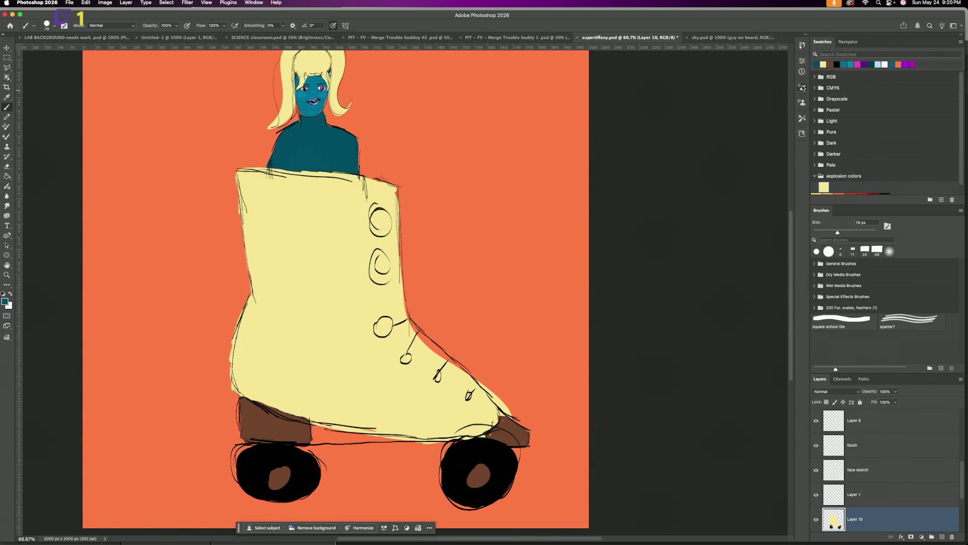
Step: Set the brush to 51 px and paint teal laces across the boot
{"action": "left_click", "coordinate": [802, 86]}
{"action": "left_click", "coordinate": [730, 161]}
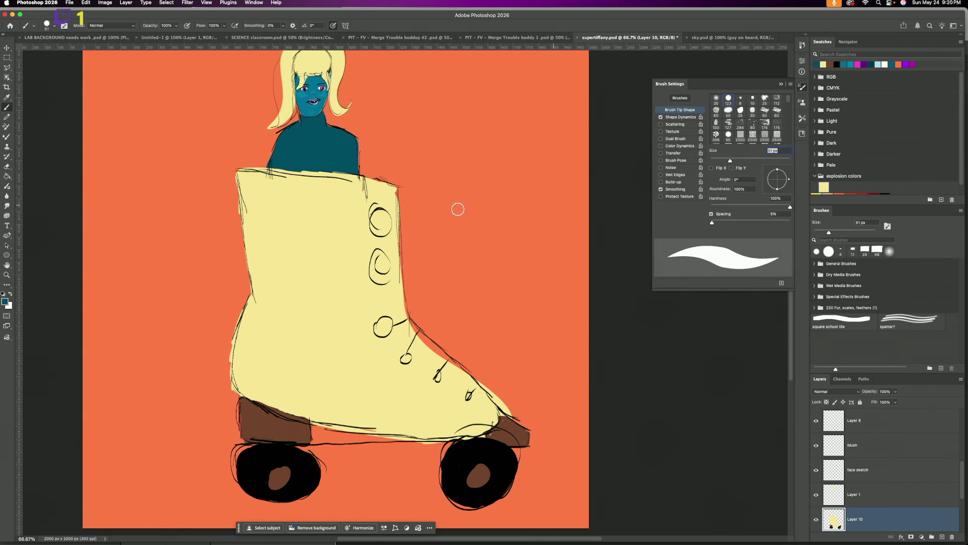
{"action": "mouse_move", "coordinate": [417, 333]}
{"action": "left_mouse_down"}
{"action": "mouse_move", "coordinate": [404, 352]}
{"action": "mouse_move", "coordinate": [468, 402]}
{"action": "left_mouse_up"}
{"action": "left_click_drag", "start_coordinate": [407, 320], "coordinate": [387, 329]}
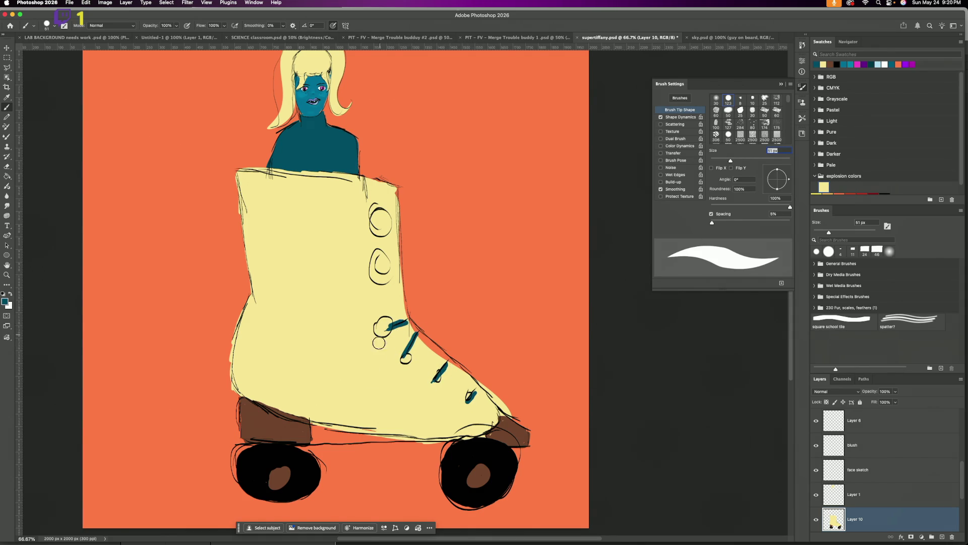
Step: Pick light grey and ring all five lace eyelets with it
{"action": "left_click", "coordinate": [5, 302]}
{"action": "left_click", "coordinate": [535, 256]}
{"action": "left_click", "coordinate": [707, 213]}
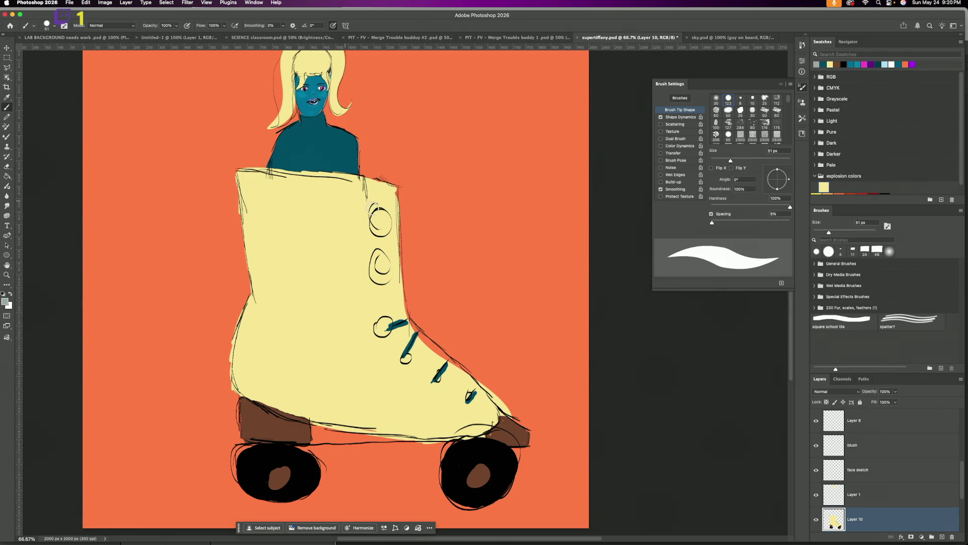
{"action": "left_click_drag", "start_coordinate": [370, 208], "coordinate": [376, 206]}
{"action": "mouse_move", "coordinate": [378, 251]}
{"action": "left_mouse_down"}
{"action": "mouse_move", "coordinate": [381, 285]}
{"action": "mouse_move", "coordinate": [389, 280]}
{"action": "left_mouse_up"}
{"action": "mouse_move", "coordinate": [377, 318]}
{"action": "left_mouse_down"}
{"action": "mouse_move", "coordinate": [411, 366]}
{"action": "mouse_move", "coordinate": [463, 404]}
{"action": "left_mouse_up"}
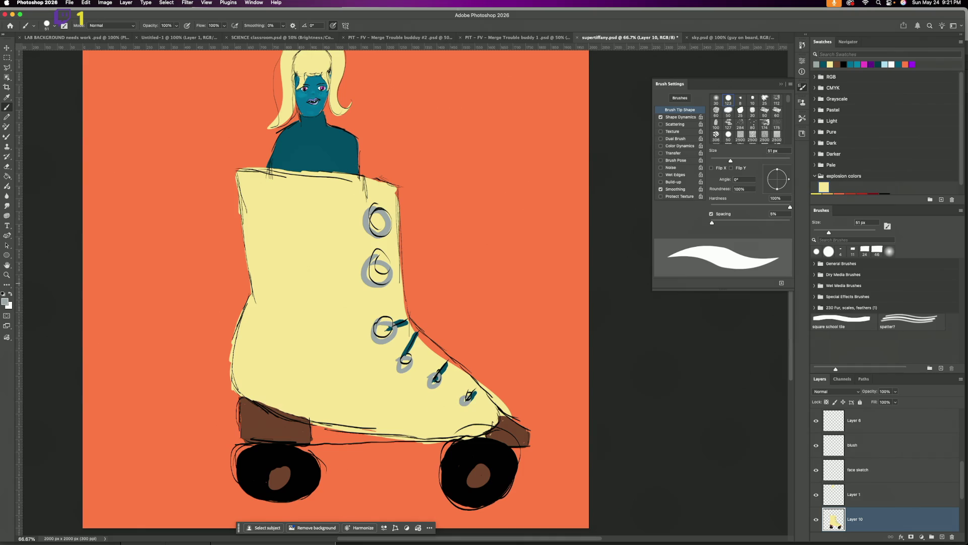
Step: Zoom out with the Zoom tool to see the whole image
{"action": "left_click", "coordinate": [6, 275]}
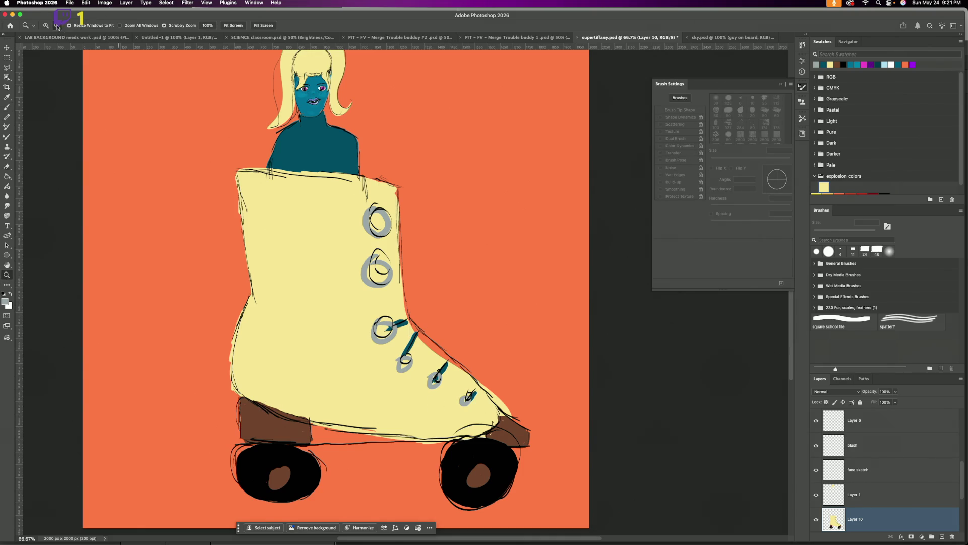
{"action": "left_click", "coordinate": [191, 118]}
{"action": "left_click", "coordinate": [182, 123]}
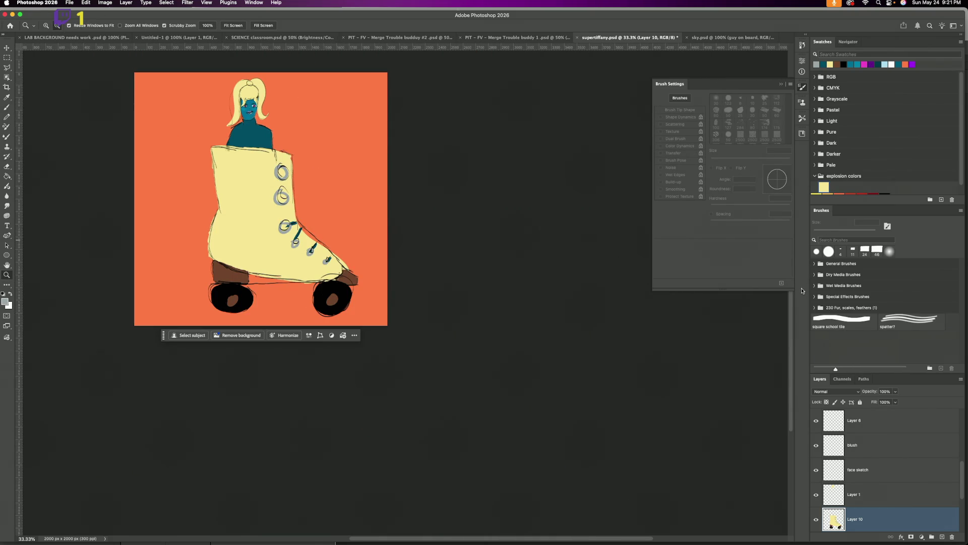
{"action": "scroll", "coordinate": [791, 331], "scroll_direction": "up", "scroll_amount": 5}
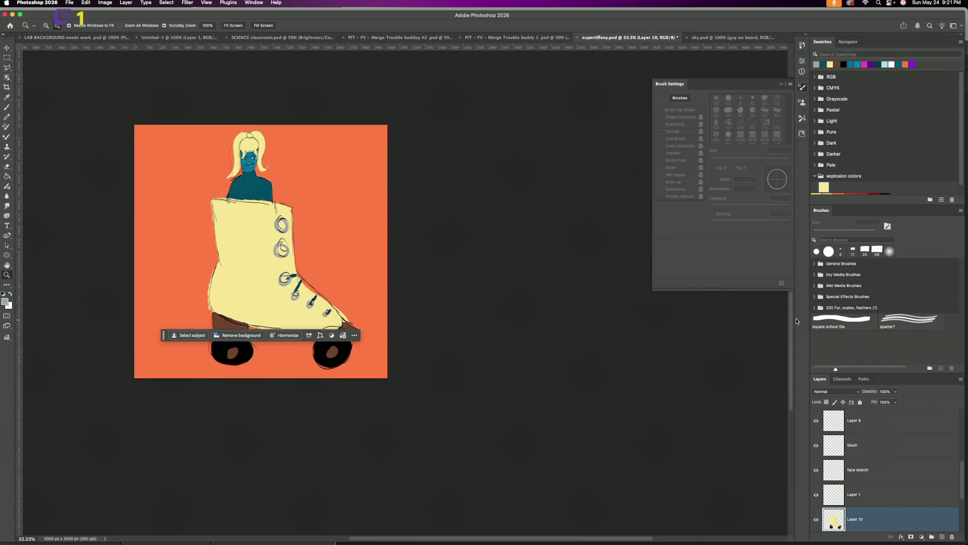
Step: Zoom in on the girl's face to 400% with the Zoom tool
{"action": "scroll", "coordinate": [798, 313], "scroll_direction": "up", "scroll_amount": 3}
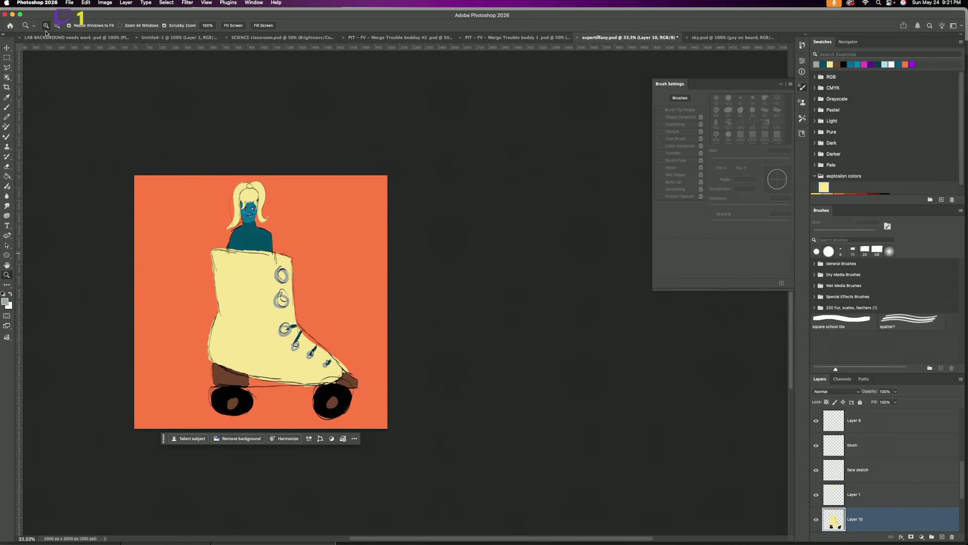
{"action": "left_click", "coordinate": [248, 207]}
{"action": "left_click_drag", "start_coordinate": [247, 206], "coordinate": [504, 261]}
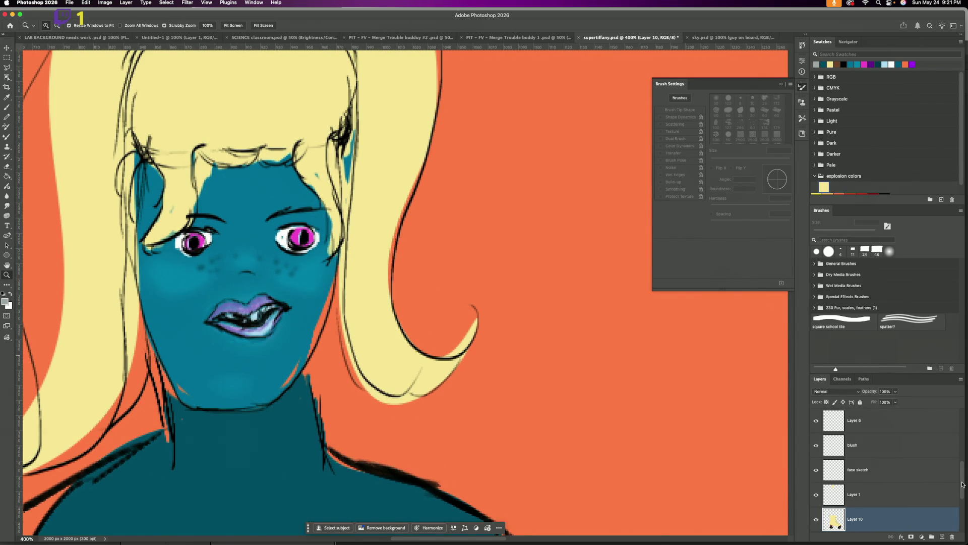
{"action": "left_click_drag", "start_coordinate": [962, 484], "coordinate": [961, 421]}
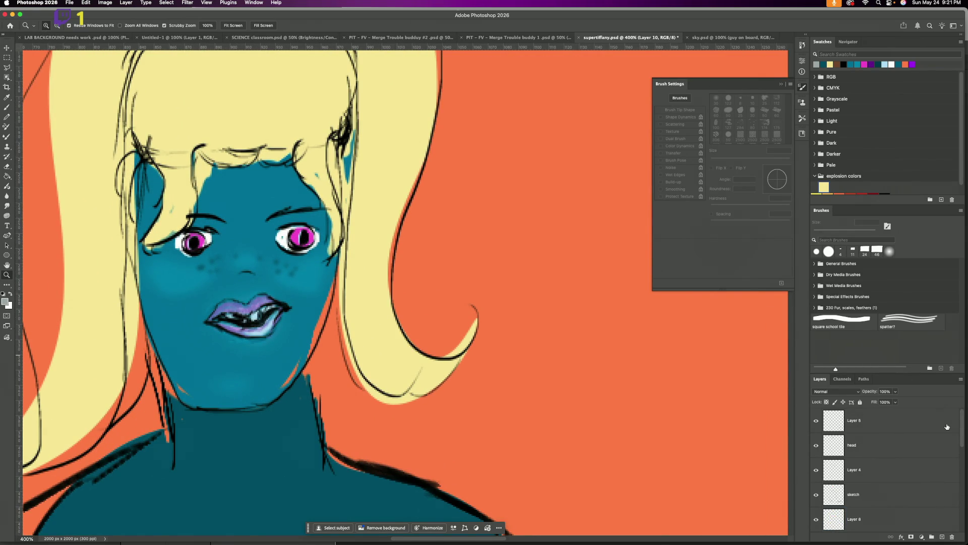
Step: On a new layer above Layer 5, draw black lash lines over both eyes with a 4 px brush
{"action": "left_click", "coordinate": [951, 422]}
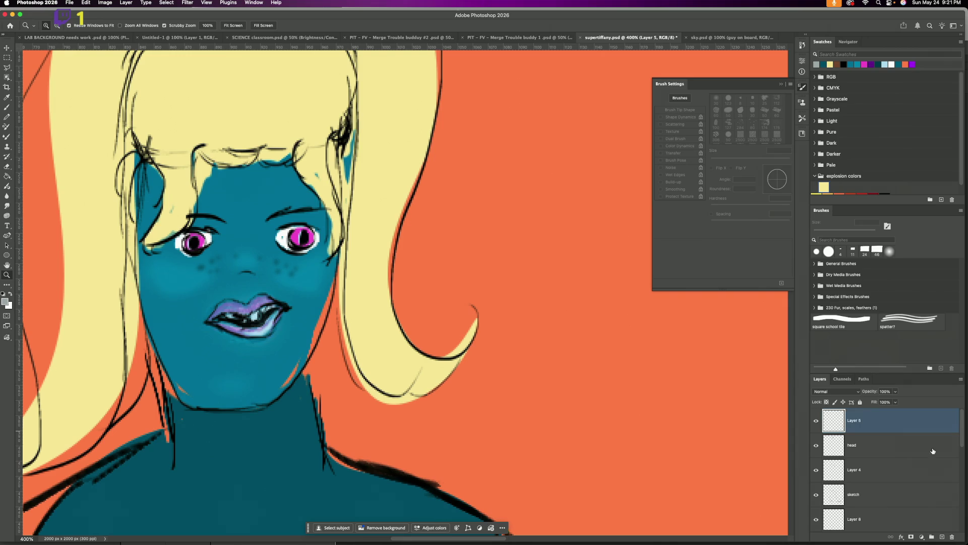
{"action": "left_click", "coordinate": [941, 535]}
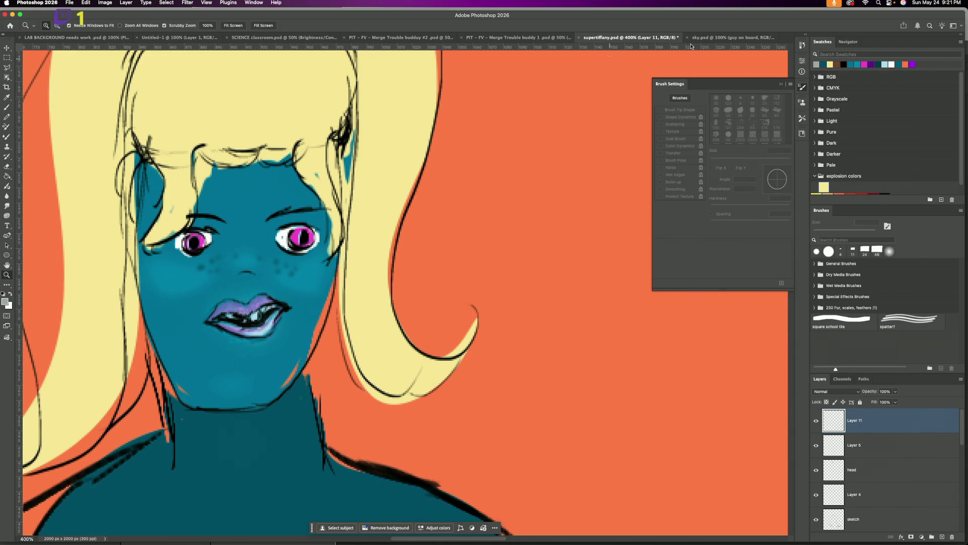
{"action": "left_click", "coordinate": [843, 64]}
{"action": "left_click", "coordinate": [7, 108]}
{"action": "left_click", "coordinate": [49, 28]}
{"action": "left_click", "coordinate": [40, 94]}
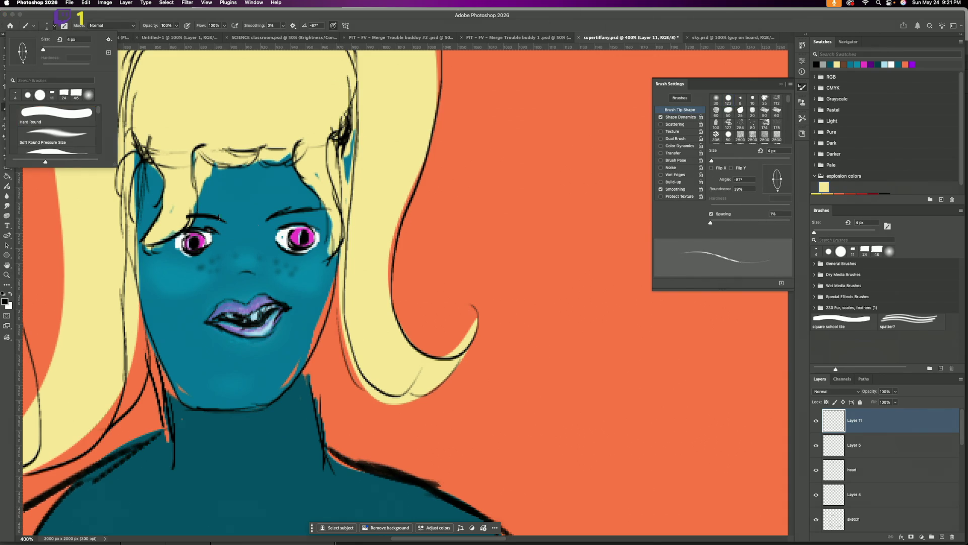
{"action": "left_click", "coordinate": [191, 16]}
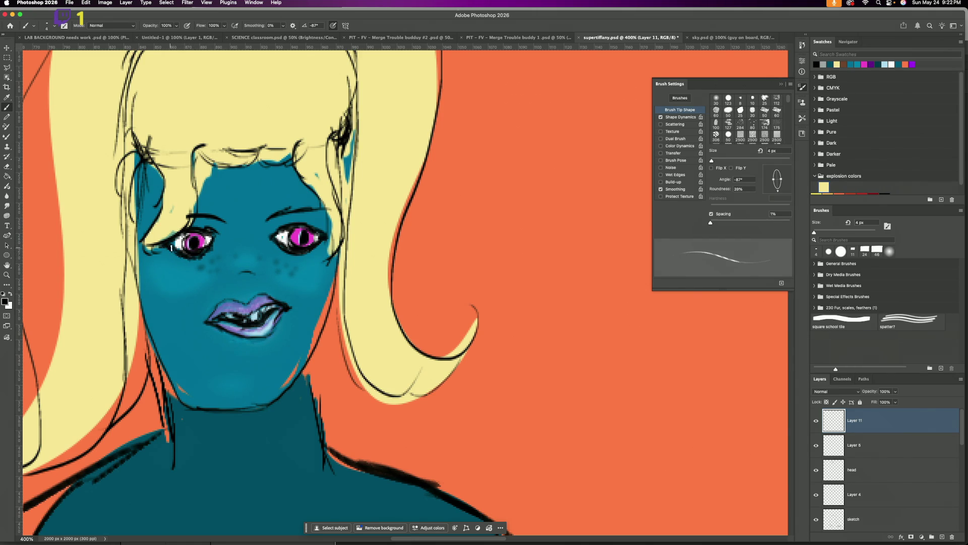
{"action": "left_click_drag", "start_coordinate": [179, 243], "coordinate": [208, 236]}
{"action": "mouse_move", "coordinate": [273, 237]}
{"action": "left_mouse_down"}
{"action": "mouse_move", "coordinate": [321, 238]}
{"action": "mouse_move", "coordinate": [286, 235]}
{"action": "left_mouse_up"}
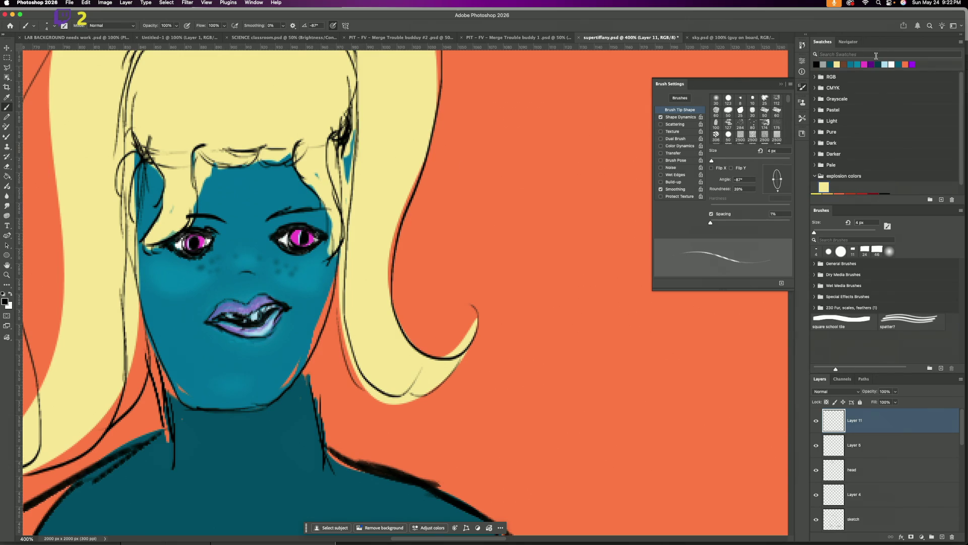
Step: On new Layer 12, paint dark purple eyeshadow above both eyes
{"action": "left_click", "coordinate": [870, 63]}
{"action": "left_click", "coordinate": [942, 538]}
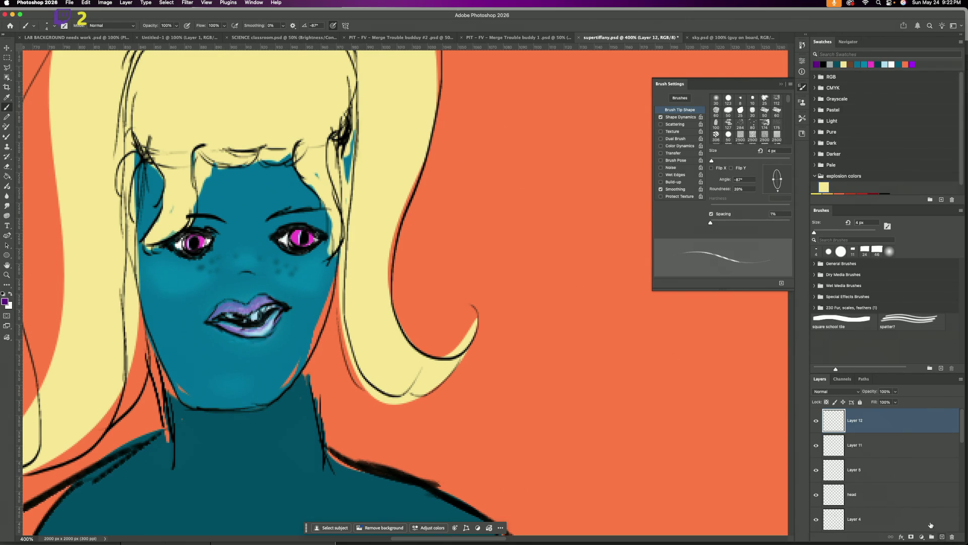
{"action": "mouse_move", "coordinate": [309, 222]}
{"action": "left_mouse_down"}
{"action": "mouse_move", "coordinate": [331, 233]}
{"action": "mouse_move", "coordinate": [300, 222]}
{"action": "mouse_move", "coordinate": [317, 227]}
{"action": "left_mouse_up"}
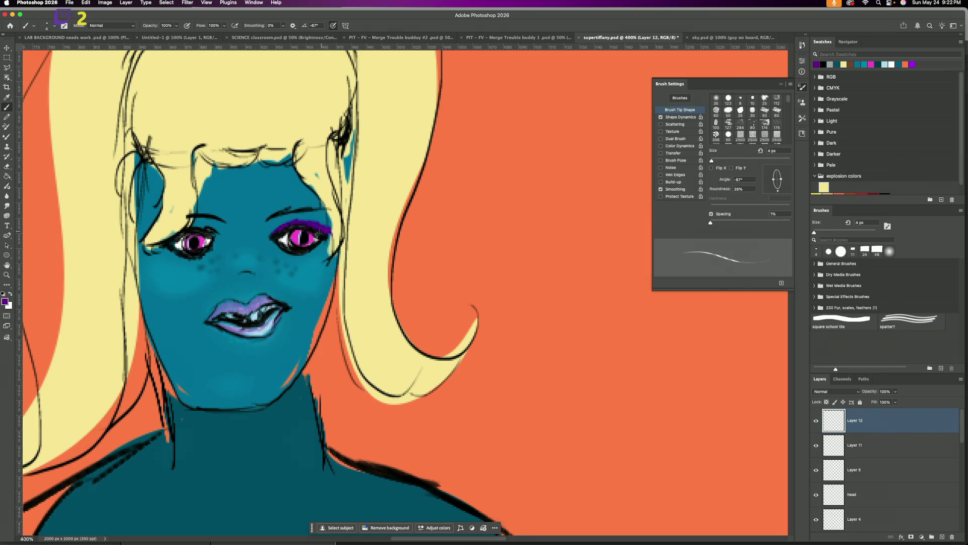
{"action": "mouse_move", "coordinate": [297, 222]}
{"action": "left_mouse_down"}
{"action": "mouse_move", "coordinate": [281, 228]}
{"action": "mouse_move", "coordinate": [334, 233]}
{"action": "left_mouse_up"}
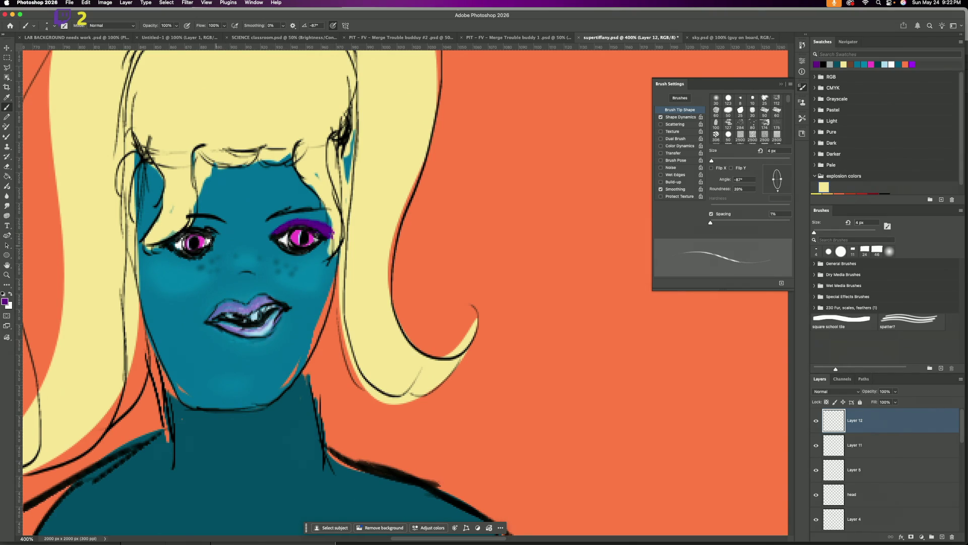
{"action": "left_click_drag", "start_coordinate": [191, 229], "coordinate": [212, 231]}
Step: Colour the girl's lips dark purple
{"action": "mouse_move", "coordinate": [248, 329]}
{"action": "left_mouse_down"}
{"action": "mouse_move", "coordinate": [236, 327]}
{"action": "mouse_move", "coordinate": [262, 334]}
{"action": "mouse_move", "coordinate": [277, 319]}
{"action": "left_mouse_up"}
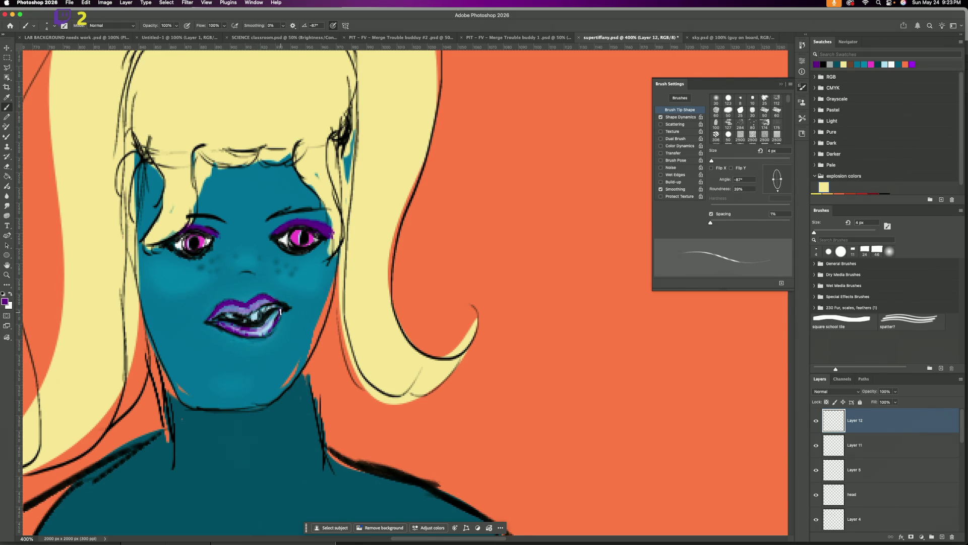
{"action": "left_click_drag", "start_coordinate": [261, 334], "coordinate": [229, 328]}
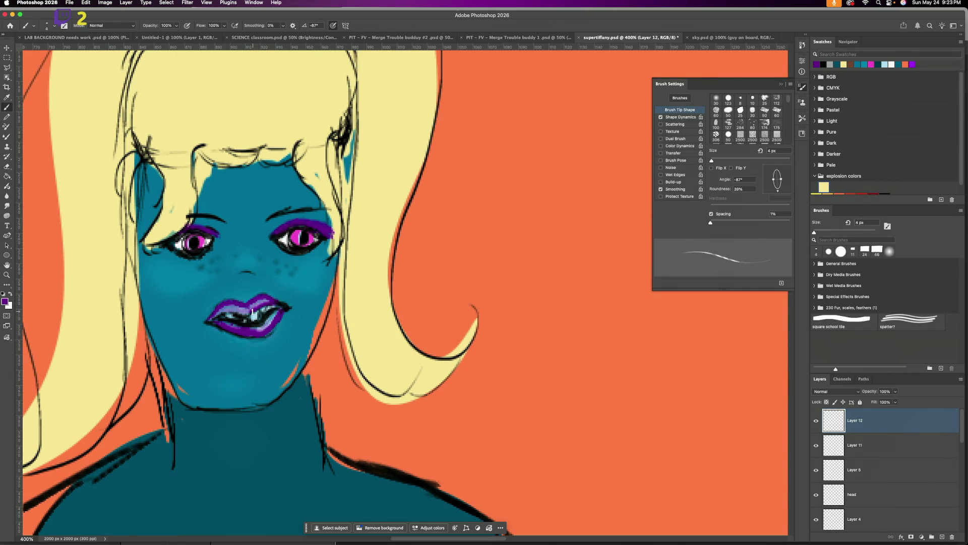
{"action": "left_click_drag", "start_coordinate": [247, 314], "coordinate": [222, 315]}
{"action": "left_click", "coordinate": [5, 301]}
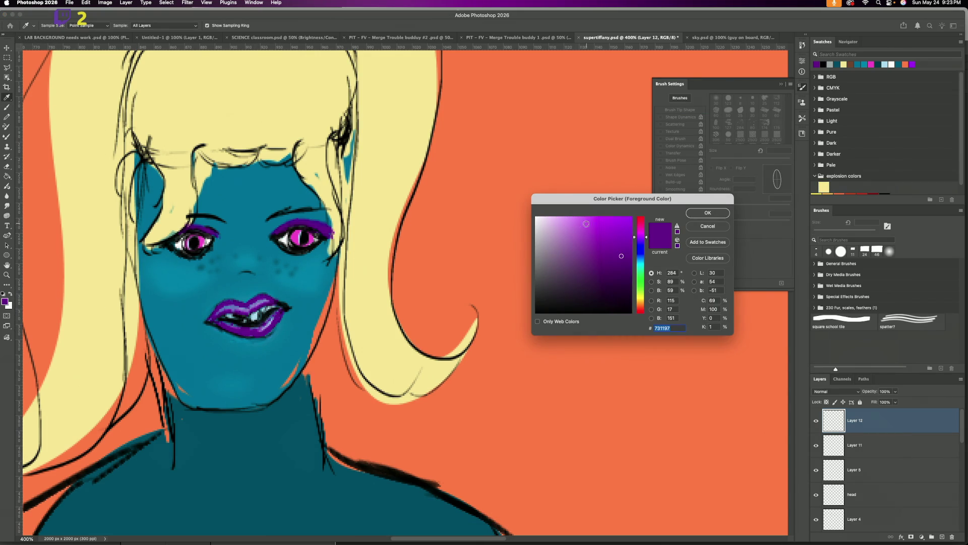
Step: Pick a light lavender and brush a highlight onto the upper lip, then hide Layer 11
{"action": "left_click", "coordinate": [564, 241]}
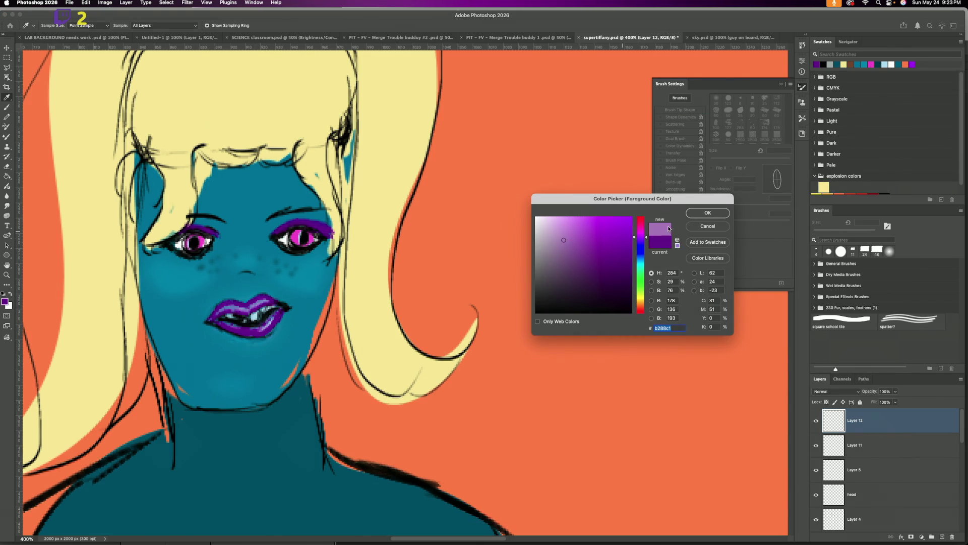
{"action": "left_click", "coordinate": [708, 213]}
{"action": "left_click_drag", "start_coordinate": [264, 300], "coordinate": [261, 301]}
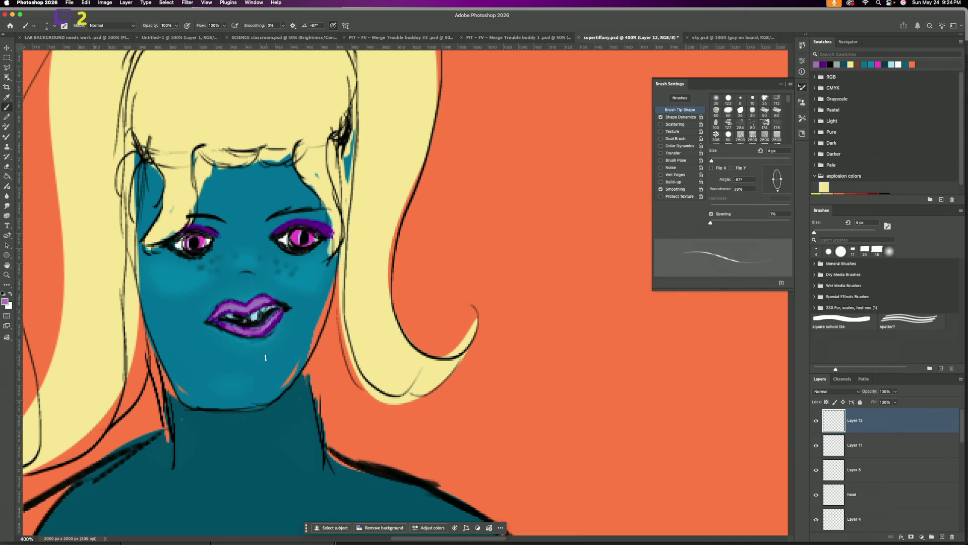
{"action": "left_click", "coordinate": [817, 446]}
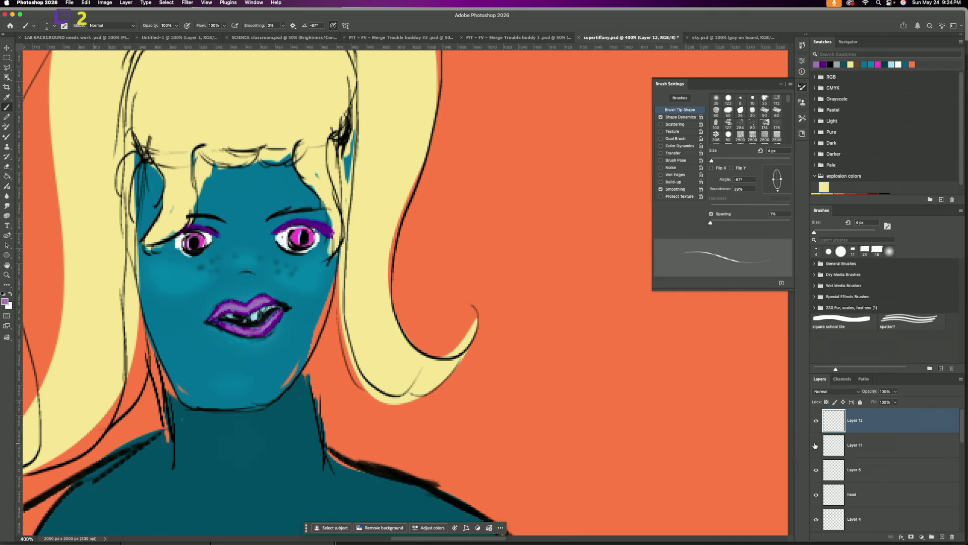
Step: Show and select Layer 11, then paint the right eye's lower lid in teal
{"action": "left_click", "coordinate": [816, 445]}
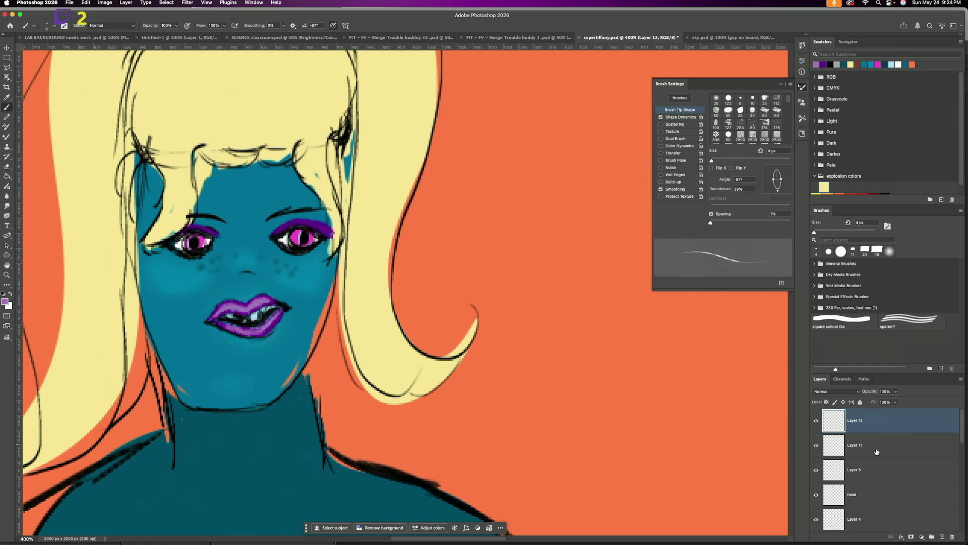
{"action": "left_click", "coordinate": [876, 450]}
{"action": "left_click", "coordinate": [834, 65]}
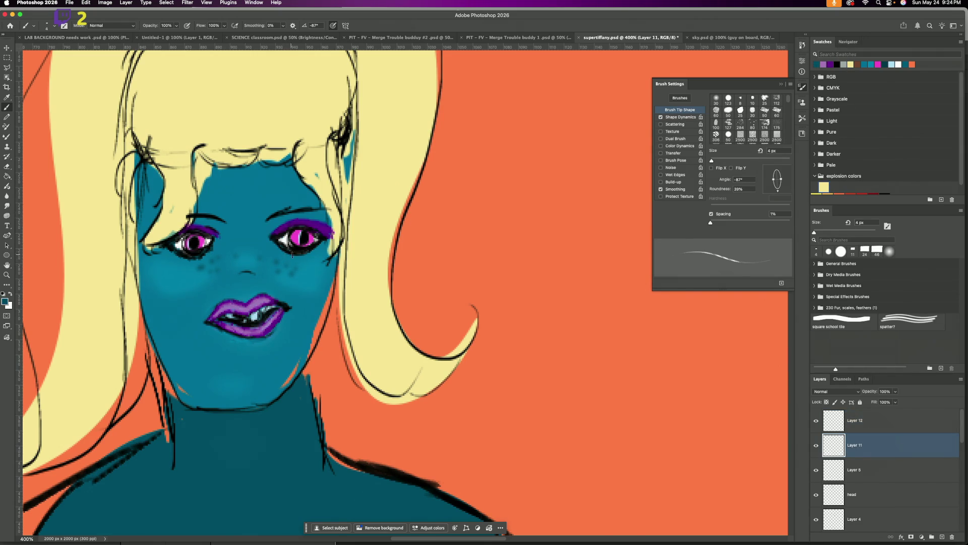
{"action": "left_click_drag", "start_coordinate": [286, 249], "coordinate": [296, 254]}
{"action": "left_click_drag", "start_coordinate": [292, 253], "coordinate": [292, 254]}
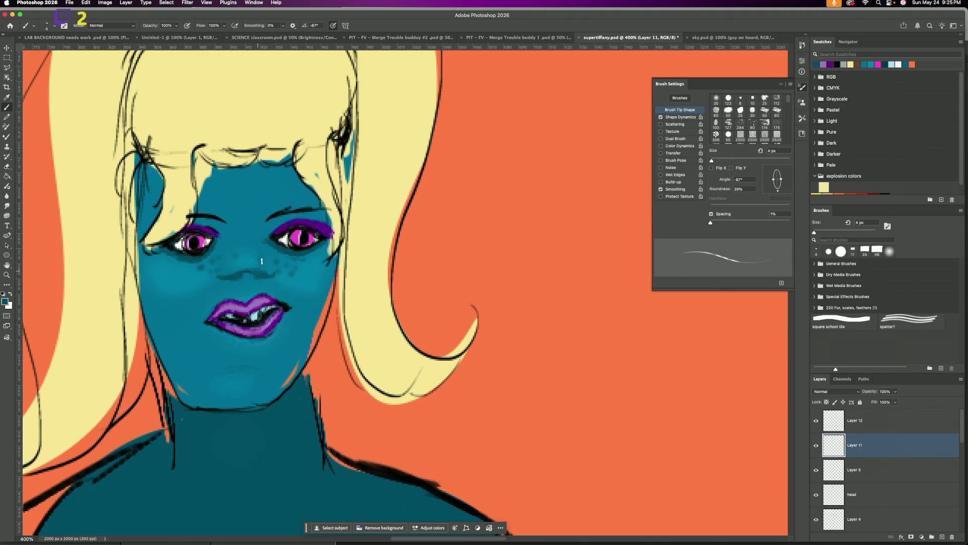
{"action": "left_click", "coordinate": [7, 166]}
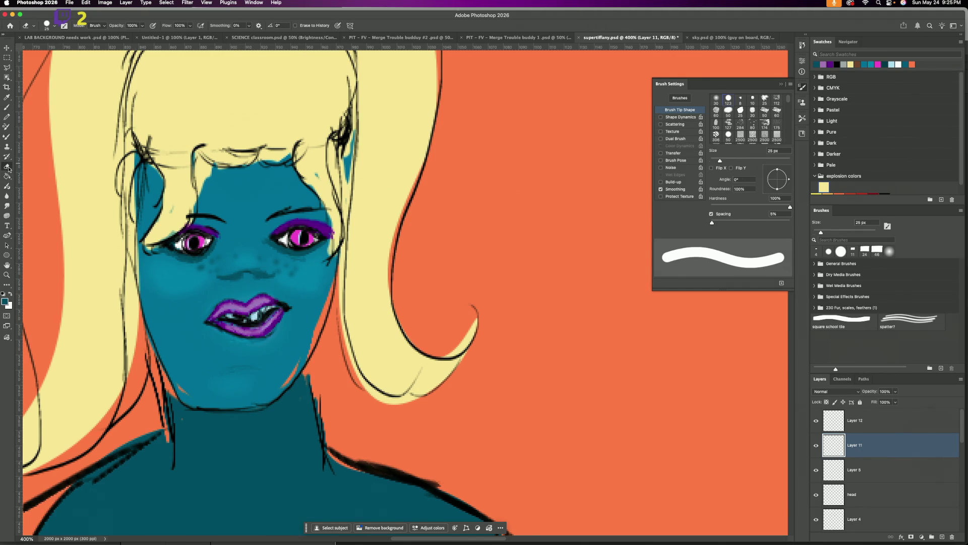
{"action": "left_click", "coordinate": [54, 26]}
{"action": "left_click_drag", "start_coordinate": [48, 49], "coordinate": [45, 49]}
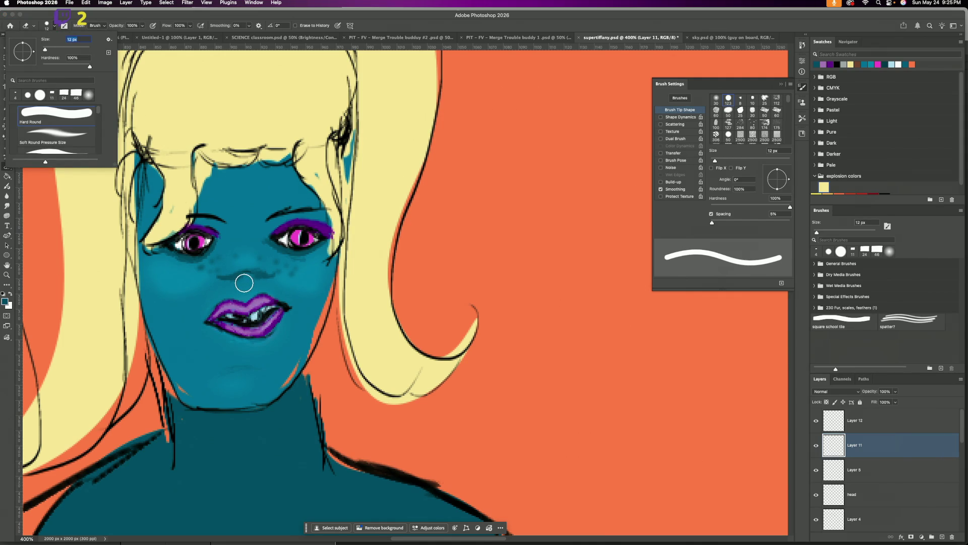
{"action": "key", "text": "Return"}
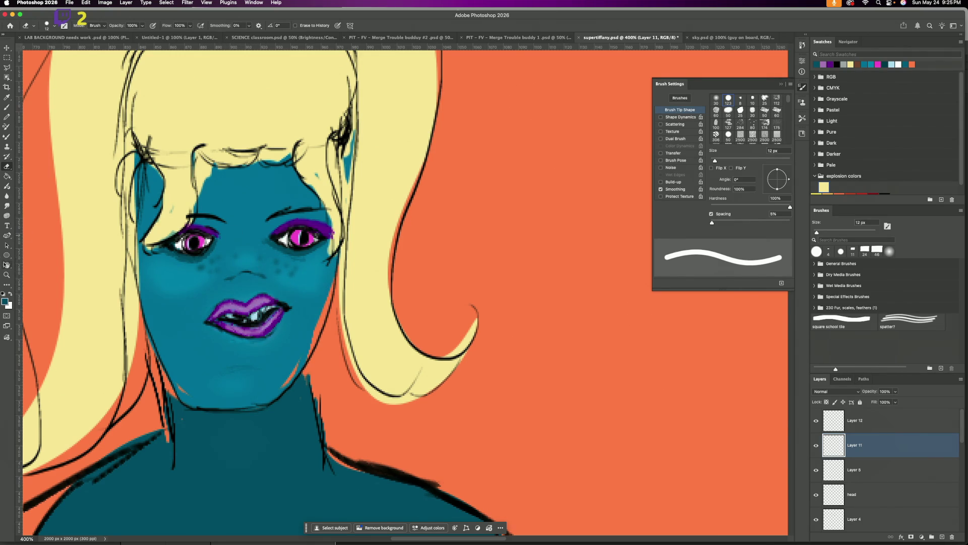
{"action": "left_click", "coordinate": [6, 275]}
{"action": "left_click", "coordinate": [57, 25]}
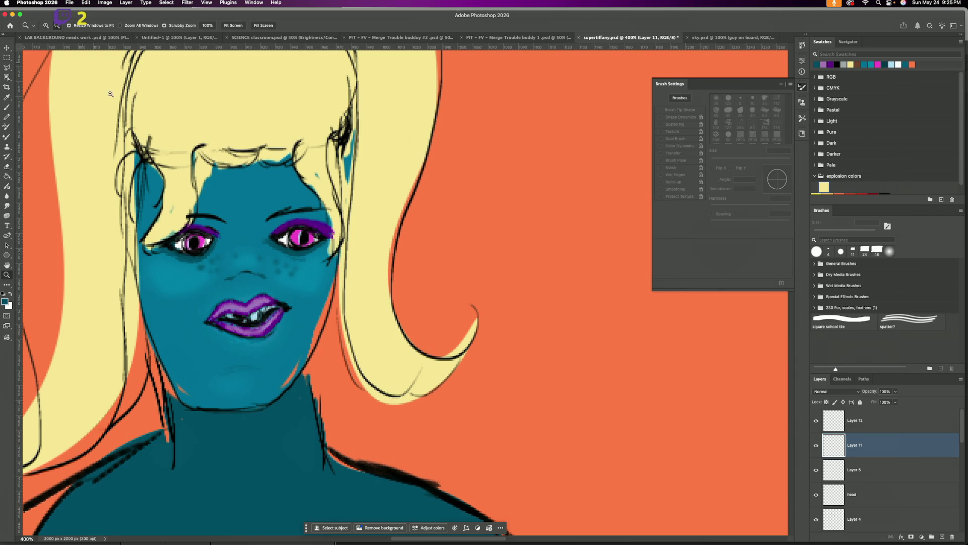
{"action": "left_click", "coordinate": [227, 190]}
{"action": "left_click", "coordinate": [227, 189]}
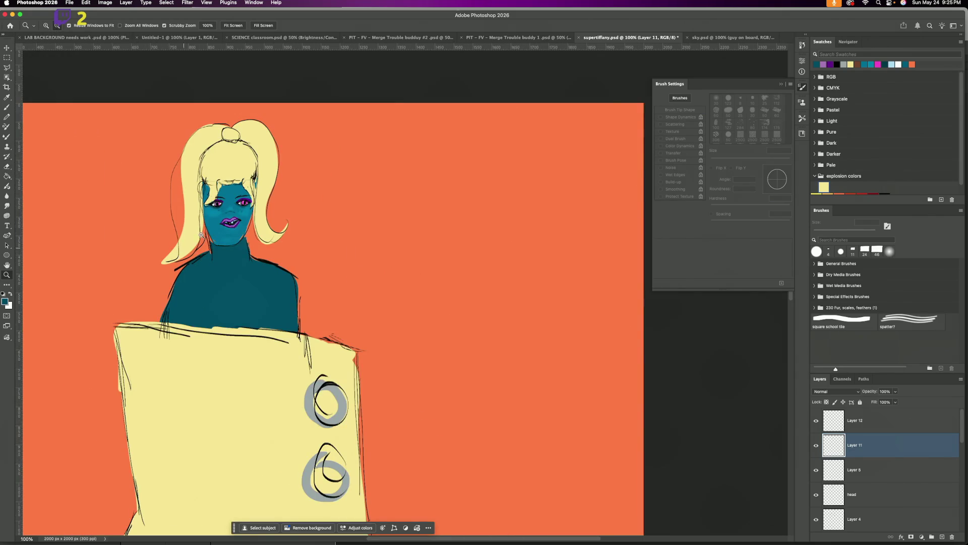
{"action": "left_click", "coordinate": [229, 230]}
{"action": "left_click", "coordinate": [193, 266]}
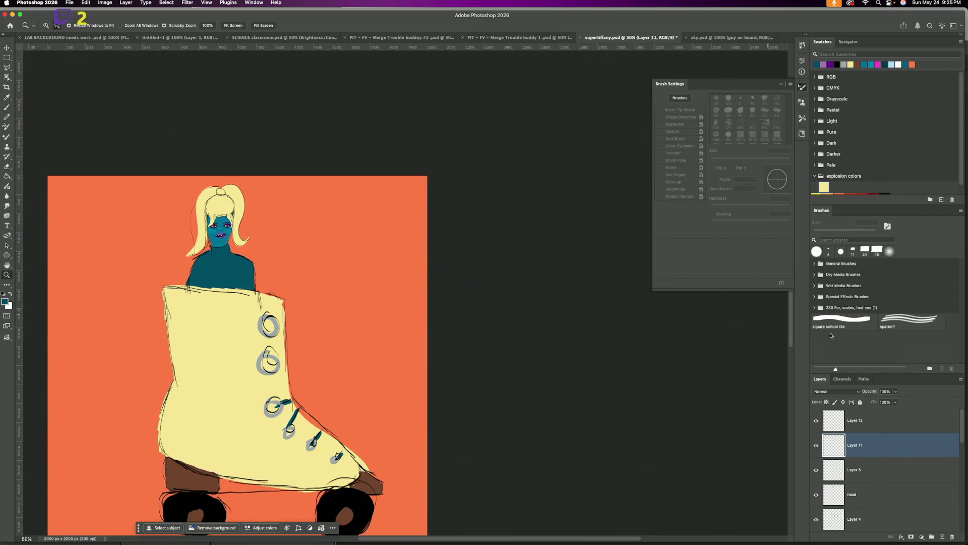
{"action": "scroll", "coordinate": [790, 362], "scroll_direction": "down", "scroll_amount": 1}
{"action": "scroll", "coordinate": [790, 352], "scroll_direction": "down", "scroll_amount": 3}
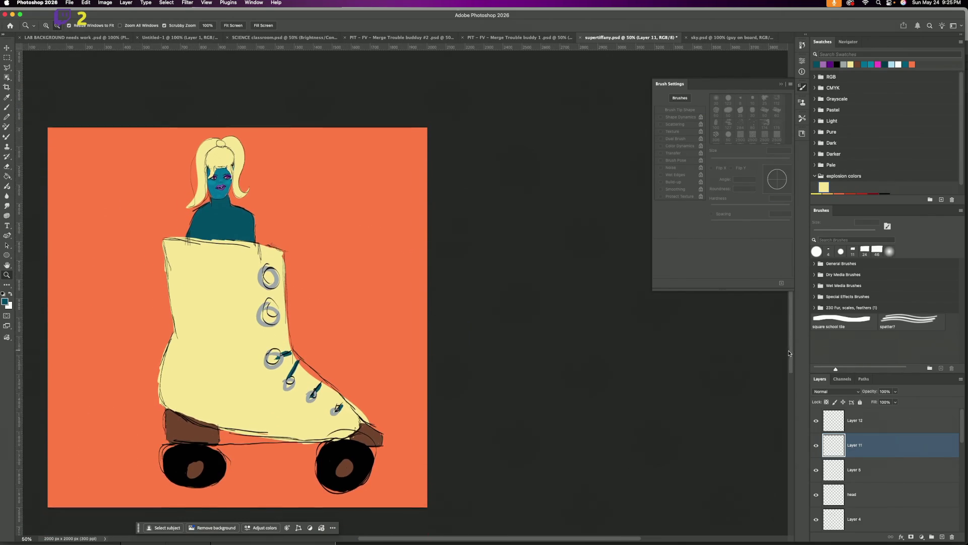
{"action": "scroll", "coordinate": [788, 355], "scroll_direction": "down", "scroll_amount": 1}
{"action": "scroll", "coordinate": [788, 355], "scroll_direction": "up", "scroll_amount": 1}
{"action": "scroll", "coordinate": [788, 352], "scroll_direction": "up", "scroll_amount": 1}
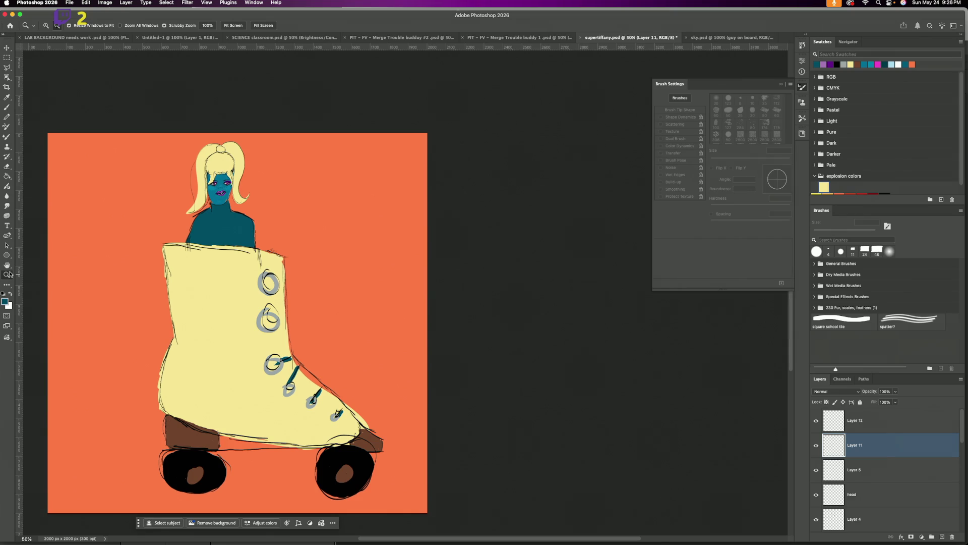
{"action": "key", "text": "super+equal"}
{"action": "key", "text": "super+equal"}
{"action": "key", "text": "super+equal"}
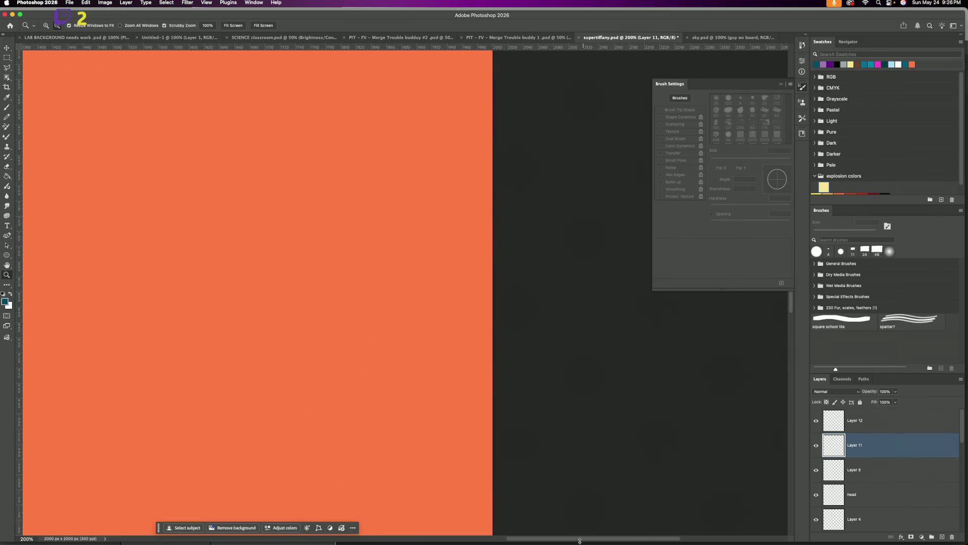
{"action": "key", "text": "super+Tab"}
{"action": "mouse_move", "coordinate": [580, 543]}
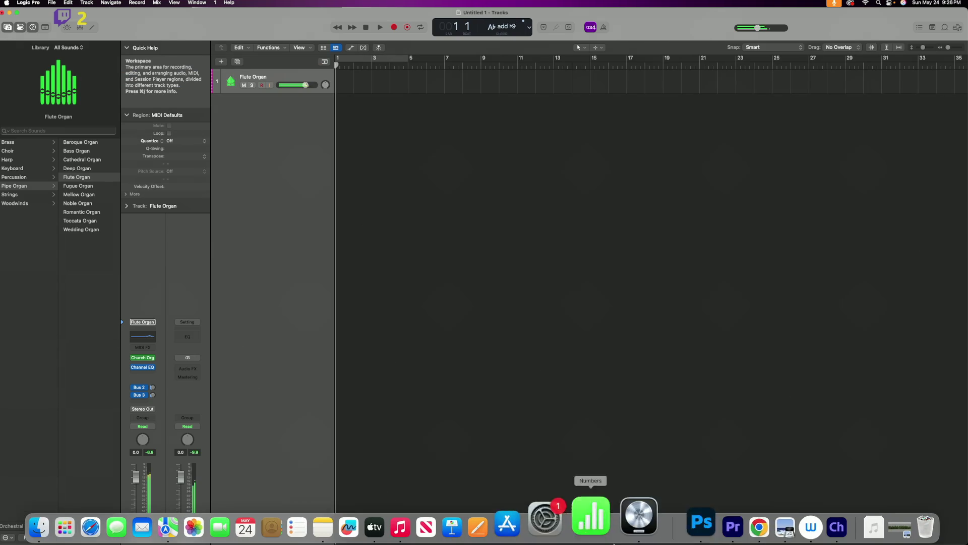
{"action": "left_click", "coordinate": [670, 515]}
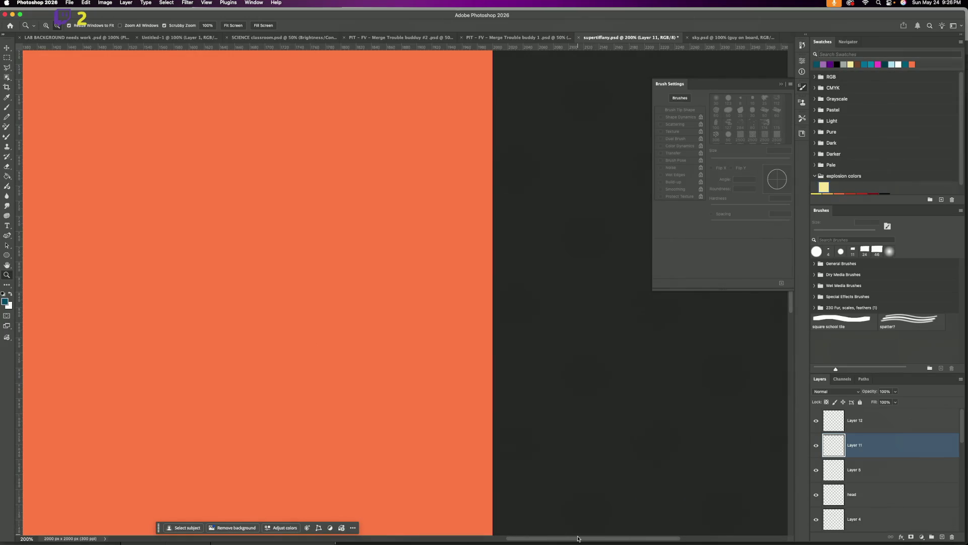
{"action": "left_click_drag", "start_coordinate": [577, 539], "coordinate": [426, 536]}
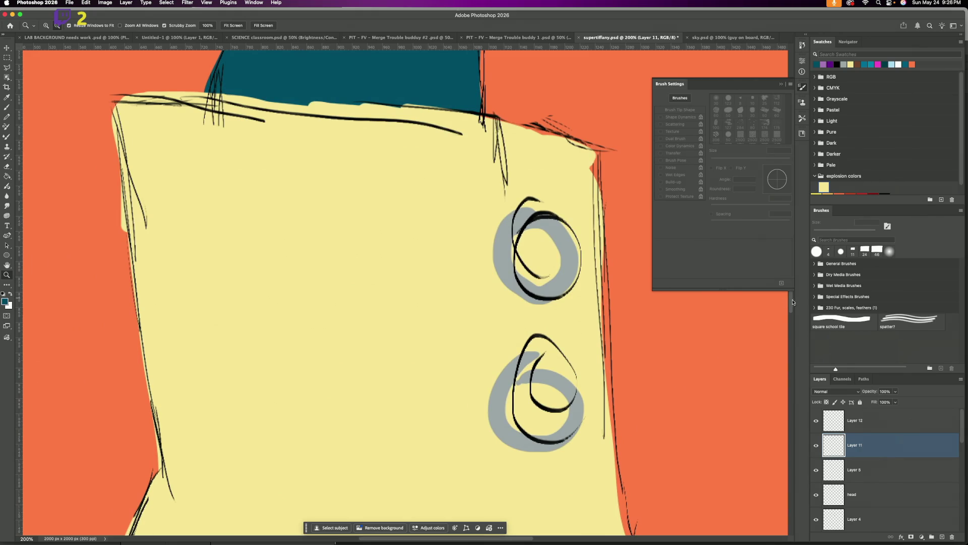
{"action": "mouse_move", "coordinate": [790, 305]}
{"action": "left_mouse_down"}
{"action": "mouse_move", "coordinate": [806, 224]}
{"action": "mouse_move", "coordinate": [817, 283]}
{"action": "left_mouse_up"}
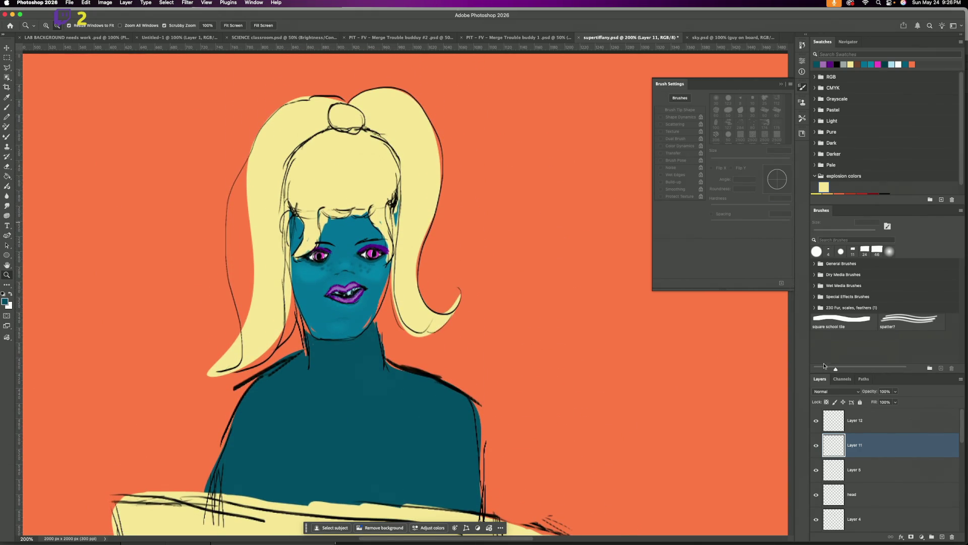
{"action": "left_click", "coordinate": [932, 420]}
{"action": "left_click", "coordinate": [942, 536]}
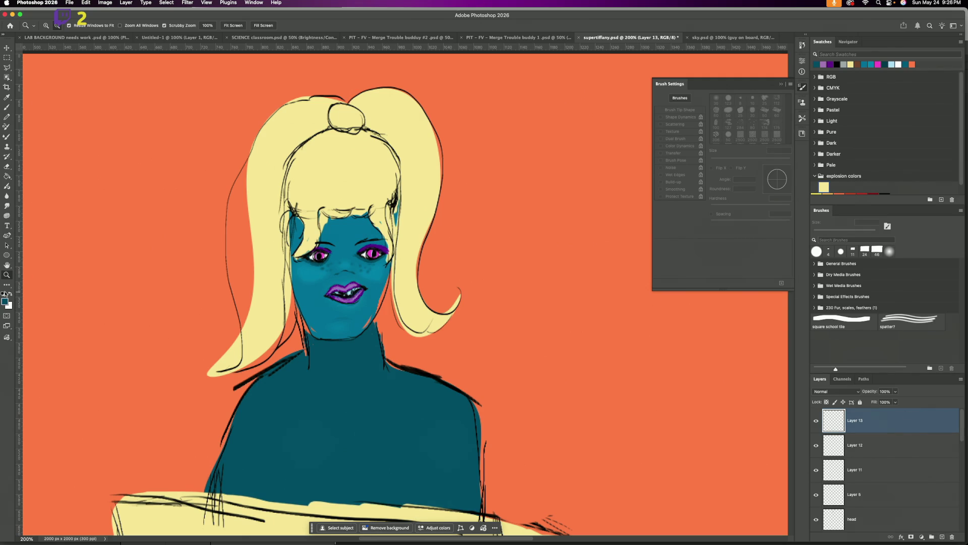
Step: Set the foreground colour to dark magenta 720545 in the Color Picker
{"action": "left_click", "coordinate": [7, 303]}
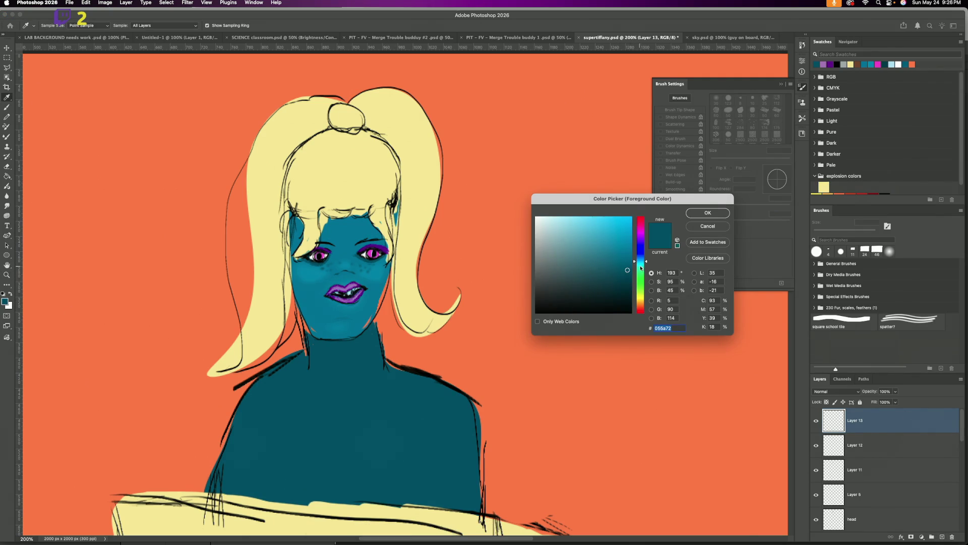
{"action": "left_click", "coordinate": [641, 281]}
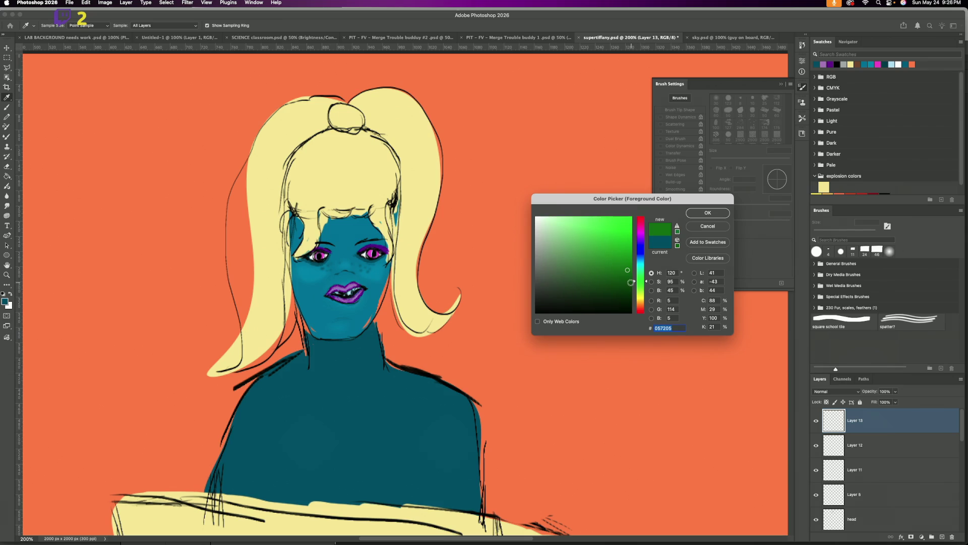
{"action": "left_click", "coordinate": [643, 235]}
{"action": "left_click_drag", "start_coordinate": [643, 236], "coordinate": [641, 228]}
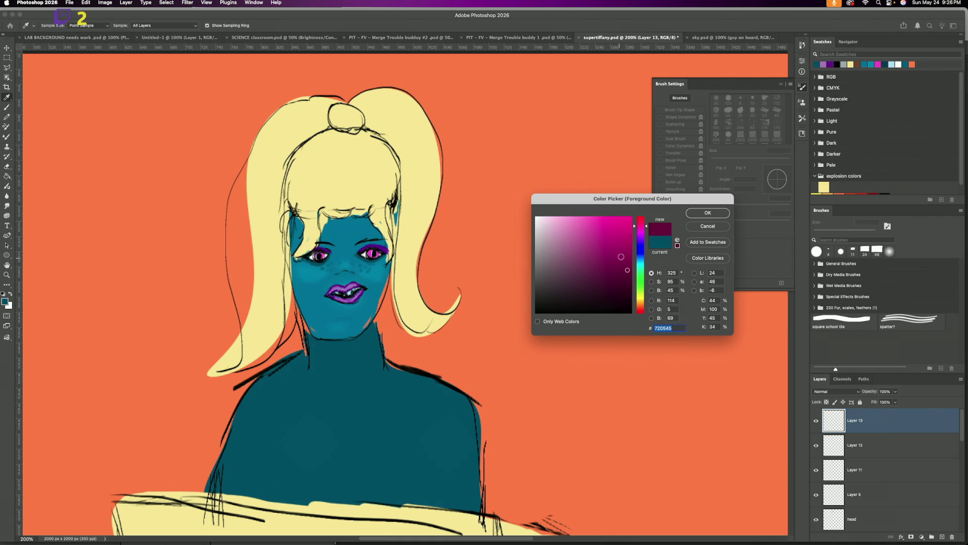
{"action": "left_click", "coordinate": [707, 213]}
{"action": "key", "text": "z"}
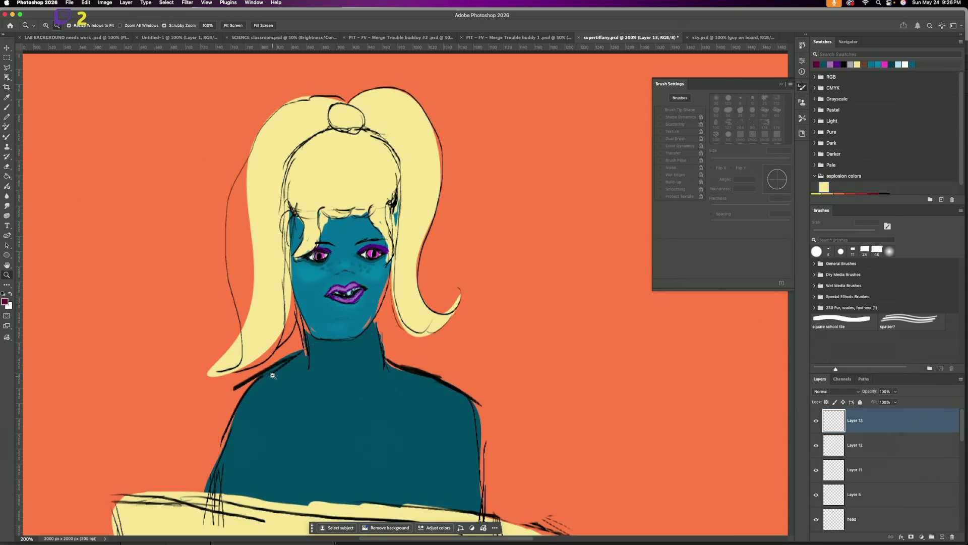
Step: Switch to the Brush and make it much larger in the brush preset picker
{"action": "key", "text": "b"}
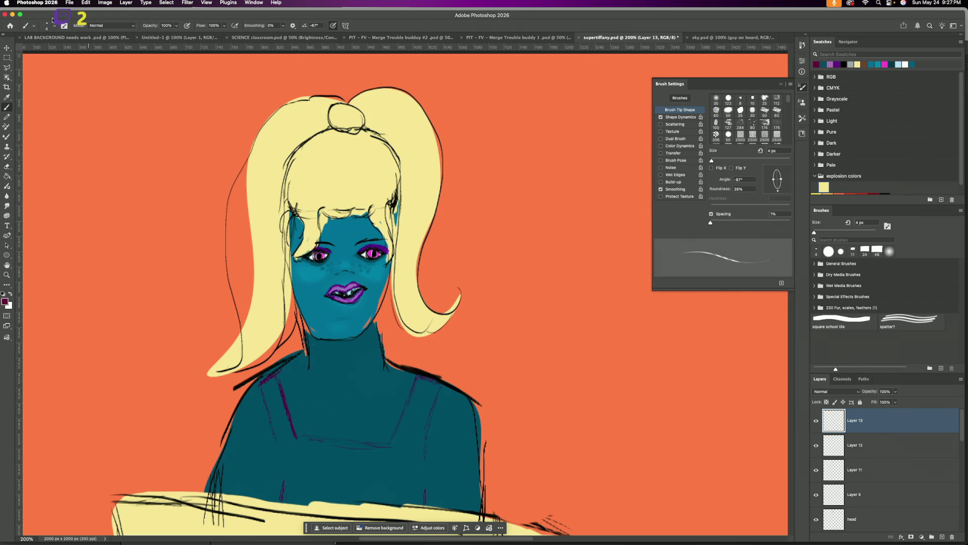
{"action": "left_click", "coordinate": [55, 27]}
{"action": "left_click_drag", "start_coordinate": [43, 51], "coordinate": [54, 50]}
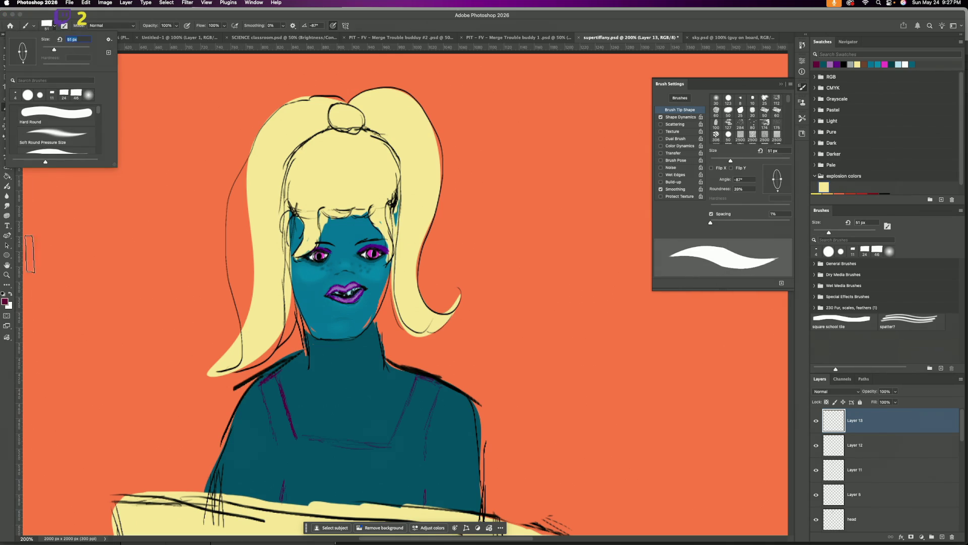
{"action": "left_click", "coordinate": [271, 401]}
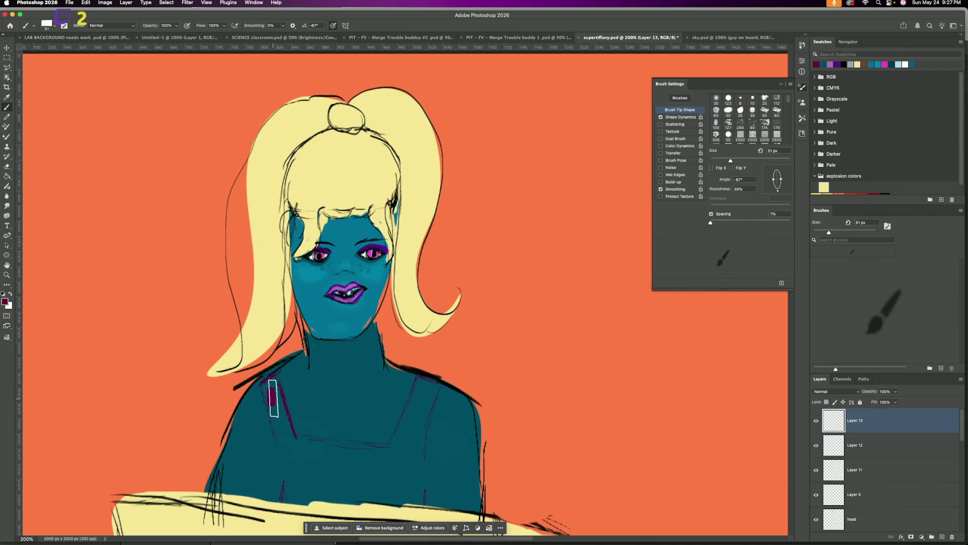
Step: Paint the dark magenta top's left strap, chest band and right strap on Layer 13
{"action": "mouse_move", "coordinate": [270, 389]}
{"action": "left_mouse_down"}
{"action": "mouse_move", "coordinate": [288, 422]}
{"action": "mouse_move", "coordinate": [277, 424]}
{"action": "mouse_move", "coordinate": [284, 494]}
{"action": "left_mouse_up"}
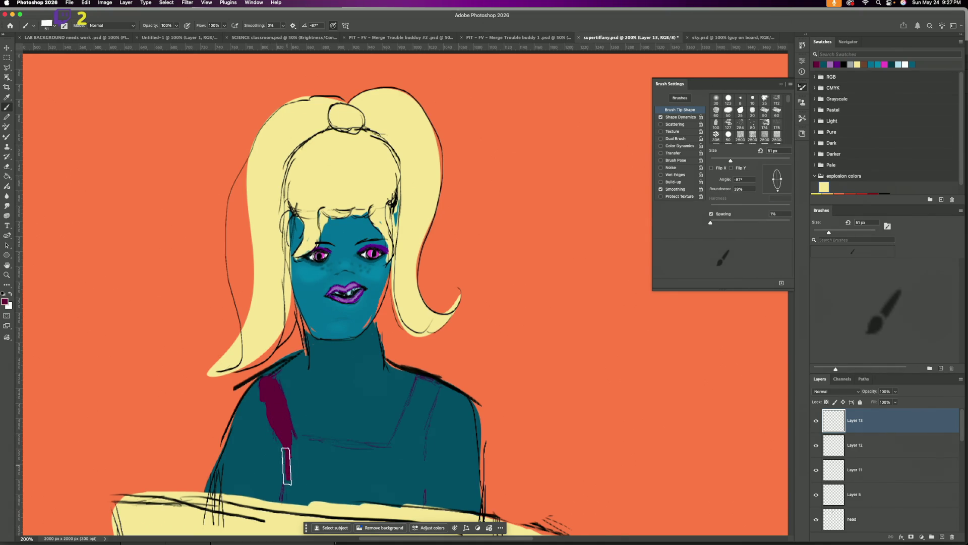
{"action": "mouse_move", "coordinate": [293, 454]}
{"action": "left_mouse_down"}
{"action": "mouse_move", "coordinate": [377, 462]}
{"action": "mouse_move", "coordinate": [290, 445]}
{"action": "mouse_move", "coordinate": [295, 474]}
{"action": "mouse_move", "coordinate": [338, 500]}
{"action": "mouse_move", "coordinate": [416, 500]}
{"action": "mouse_move", "coordinate": [427, 390]}
{"action": "left_mouse_up"}
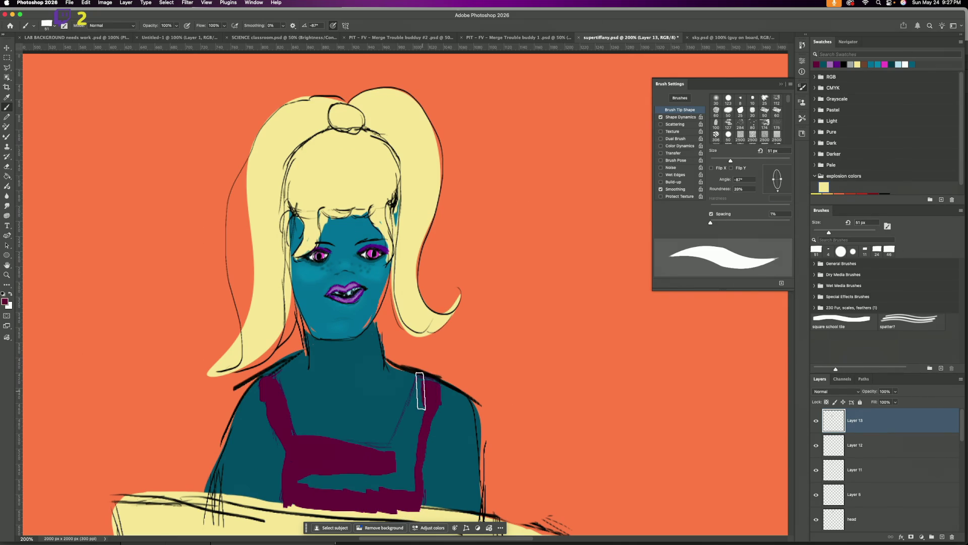
{"action": "mouse_move", "coordinate": [407, 401]}
{"action": "left_mouse_down"}
{"action": "mouse_move", "coordinate": [422, 388]}
{"action": "mouse_move", "coordinate": [298, 476]}
{"action": "mouse_move", "coordinate": [404, 458]}
{"action": "mouse_move", "coordinate": [284, 493]}
{"action": "mouse_move", "coordinate": [424, 504]}
{"action": "left_mouse_up"}
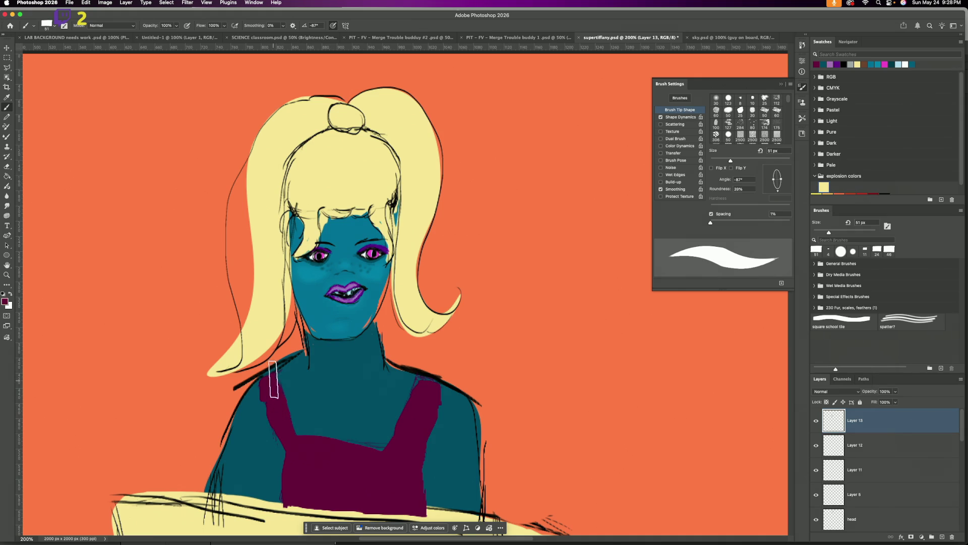
{"action": "left_click_drag", "start_coordinate": [266, 384], "coordinate": [277, 414]}
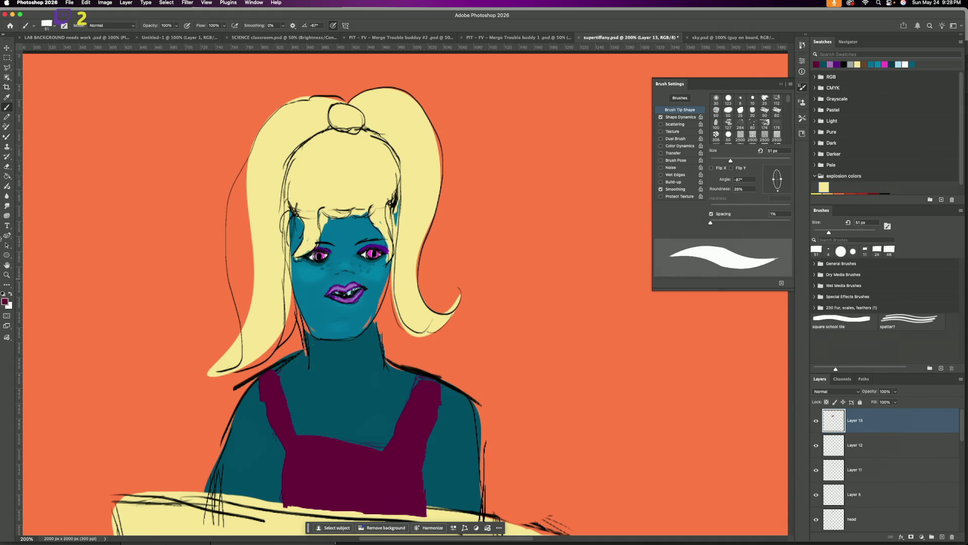
{"action": "left_click", "coordinate": [8, 167]}
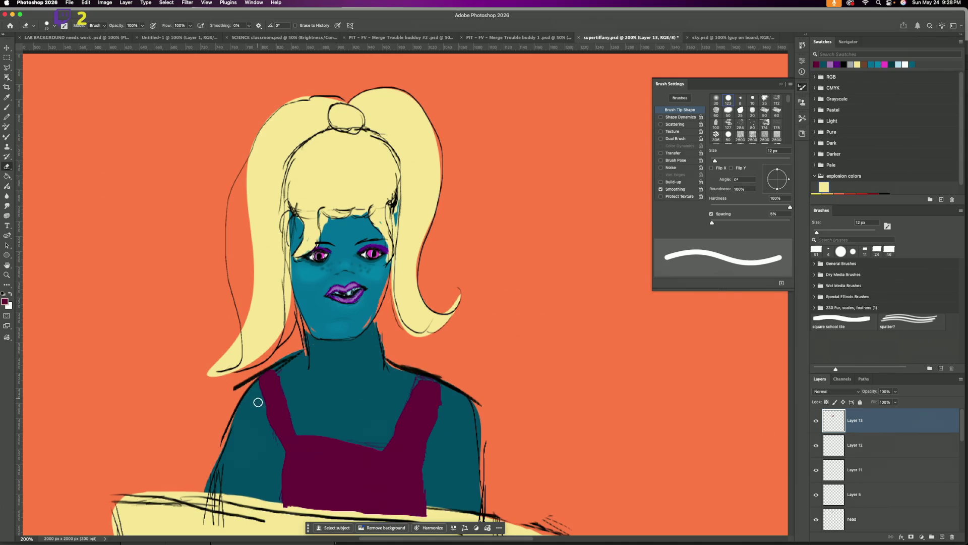
Step: Erase along the top's left and right strap edges to straighten them
{"action": "left_click_drag", "start_coordinate": [277, 443], "coordinate": [281, 462]}
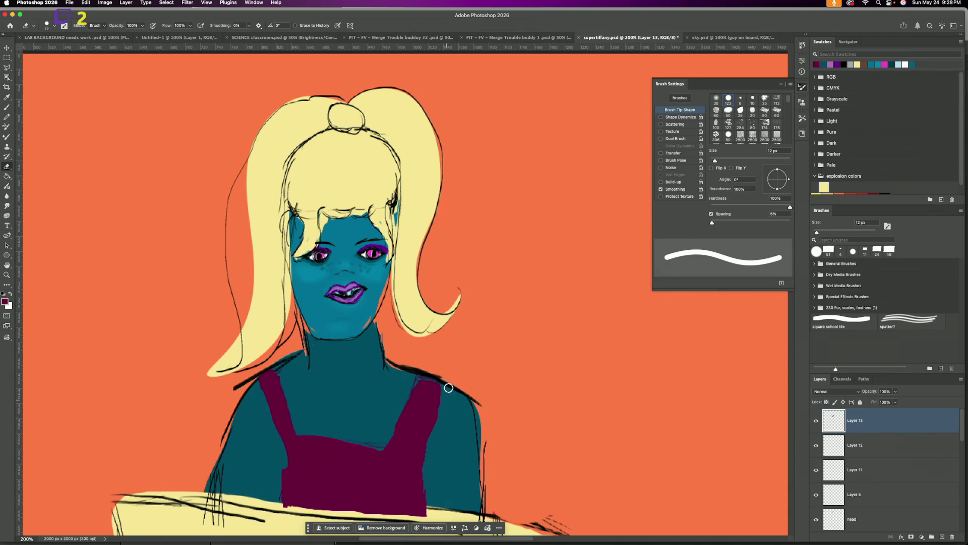
{"action": "mouse_move", "coordinate": [443, 399]}
{"action": "left_mouse_down"}
{"action": "mouse_move", "coordinate": [430, 504]}
{"action": "mouse_move", "coordinate": [426, 464]}
{"action": "mouse_move", "coordinate": [426, 491]}
{"action": "left_mouse_up"}
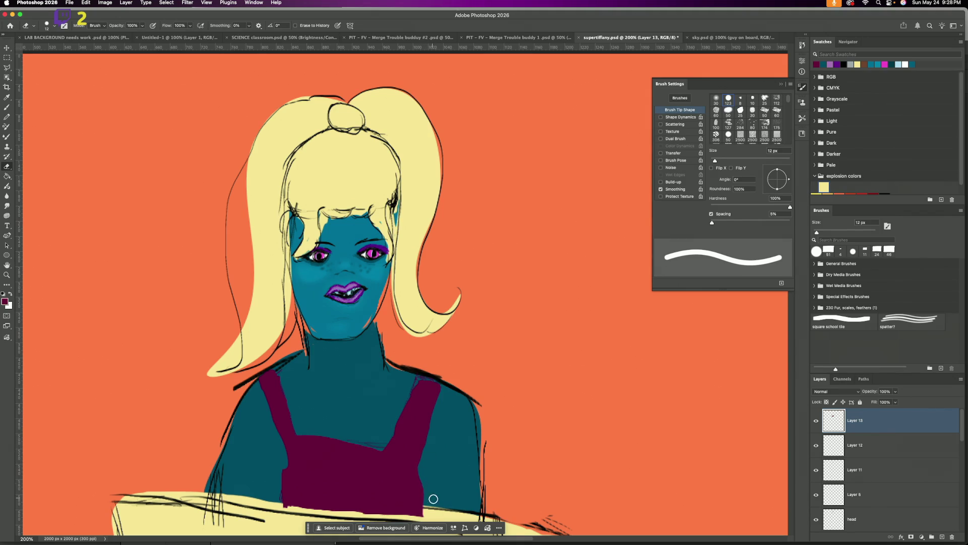
{"action": "left_click_drag", "start_coordinate": [288, 451], "coordinate": [274, 499]}
{"action": "mouse_move", "coordinate": [282, 429]}
{"action": "left_mouse_down"}
{"action": "mouse_move", "coordinate": [280, 504]}
{"action": "mouse_move", "coordinate": [401, 517]}
{"action": "mouse_move", "coordinate": [306, 507]}
{"action": "mouse_move", "coordinate": [392, 509]}
{"action": "left_mouse_up"}
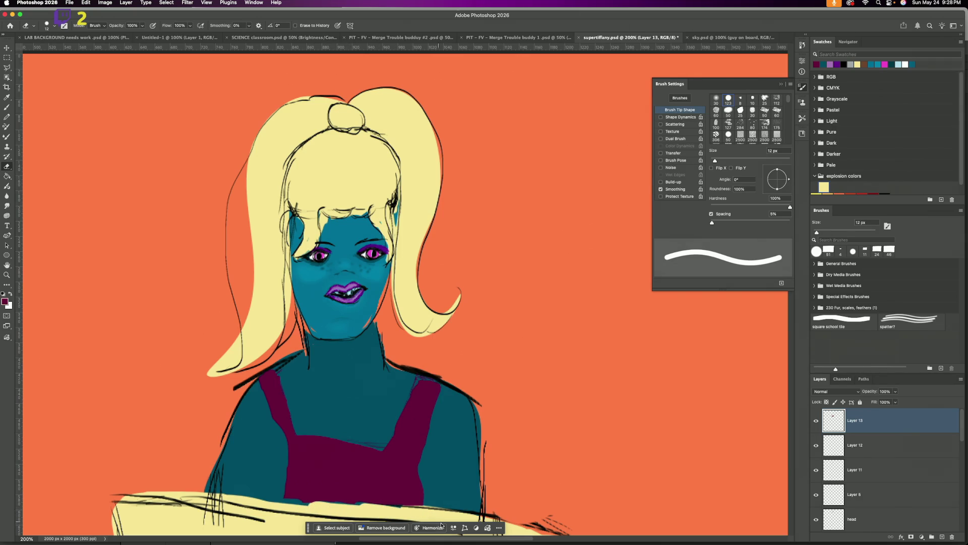
Step: Paint in the top's lower-left edge with the magenta brush
{"action": "key", "text": "b"}
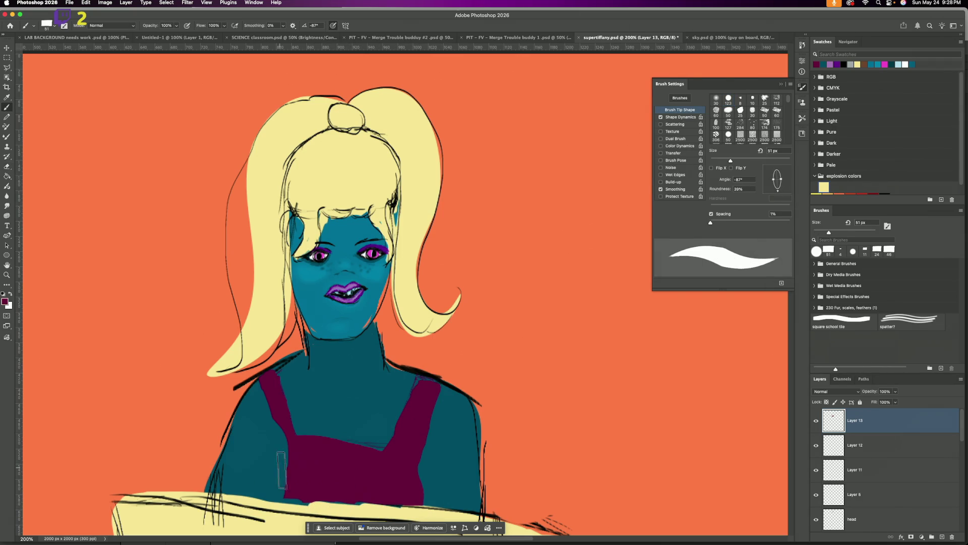
{"action": "mouse_move", "coordinate": [287, 486]}
{"action": "left_mouse_down"}
{"action": "mouse_move", "coordinate": [309, 497]}
{"action": "mouse_move", "coordinate": [376, 488]}
{"action": "left_mouse_up"}
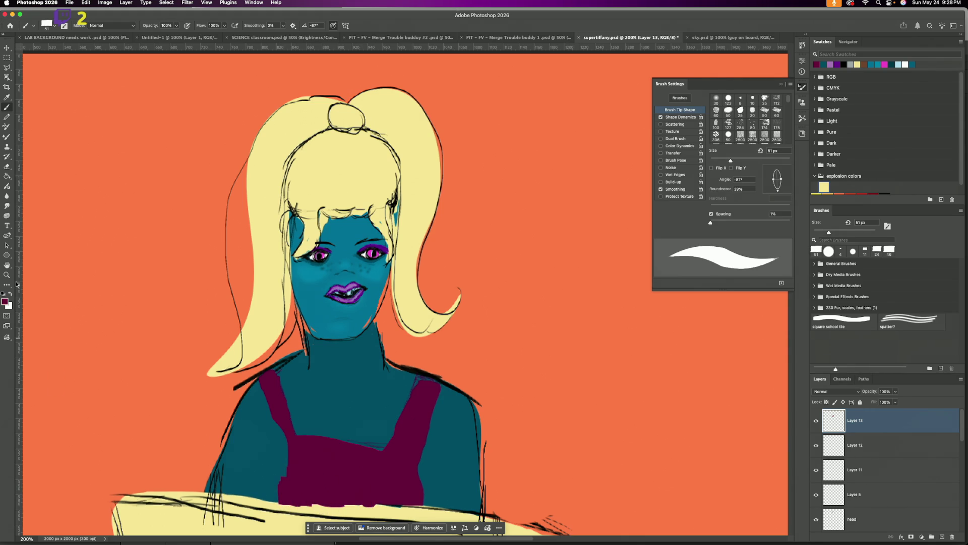
{"action": "key", "text": "super+minus"}
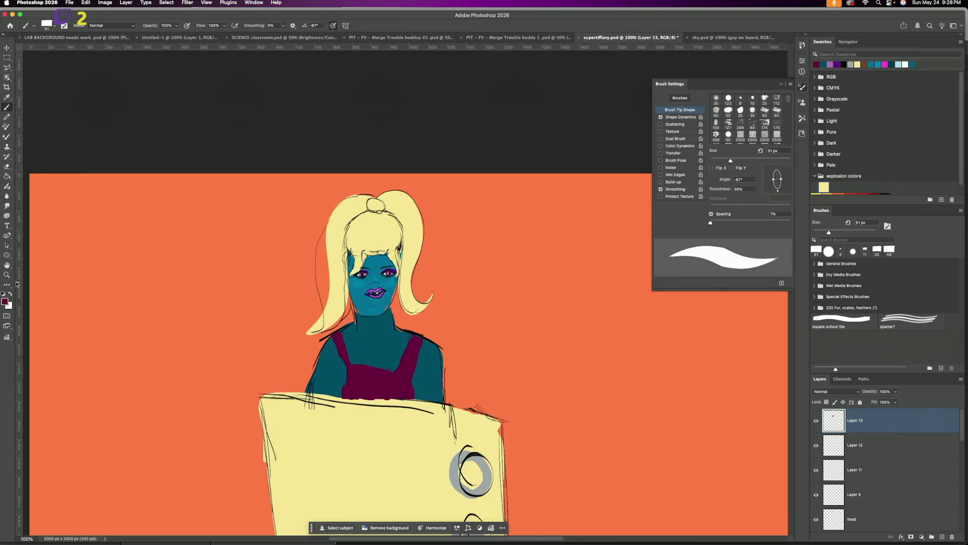
{"action": "key", "text": "super+minus"}
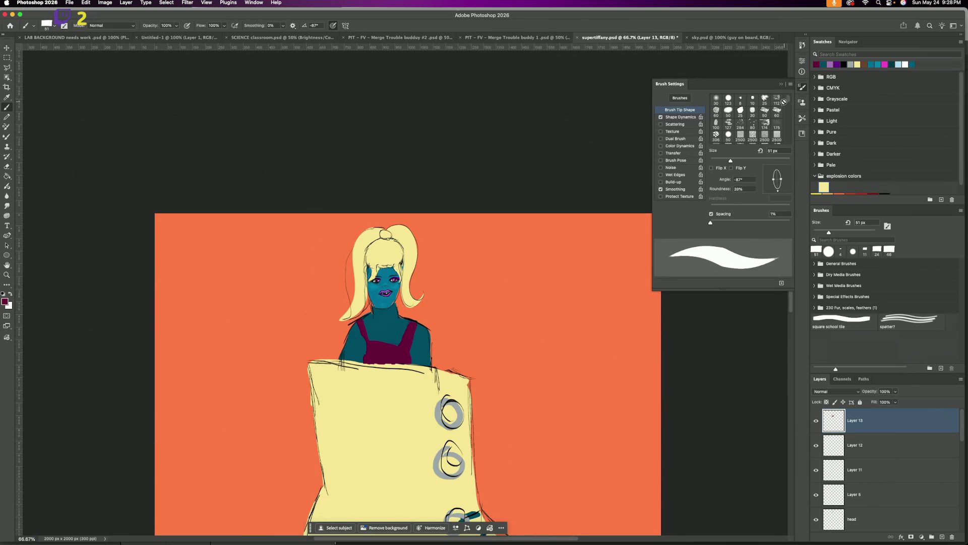
{"action": "left_click", "coordinate": [782, 86]}
{"action": "left_click_drag", "start_coordinate": [792, 244], "coordinate": [794, 293]}
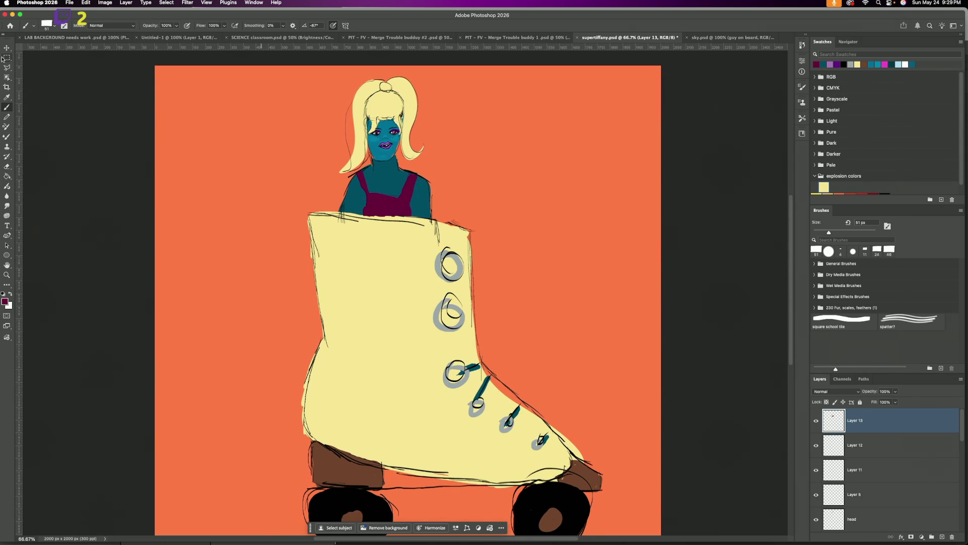
{"action": "key", "text": "v"}
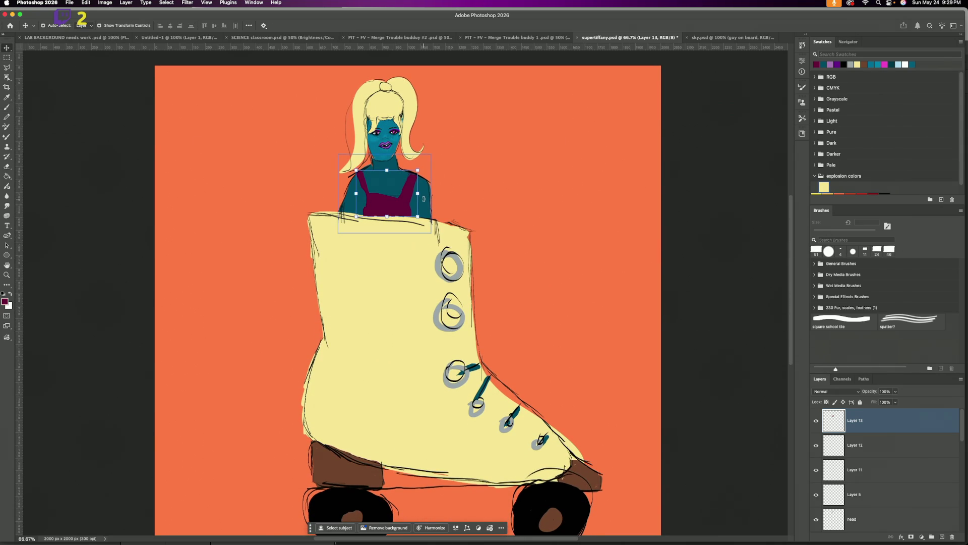
{"action": "left_click", "coordinate": [423, 198]}
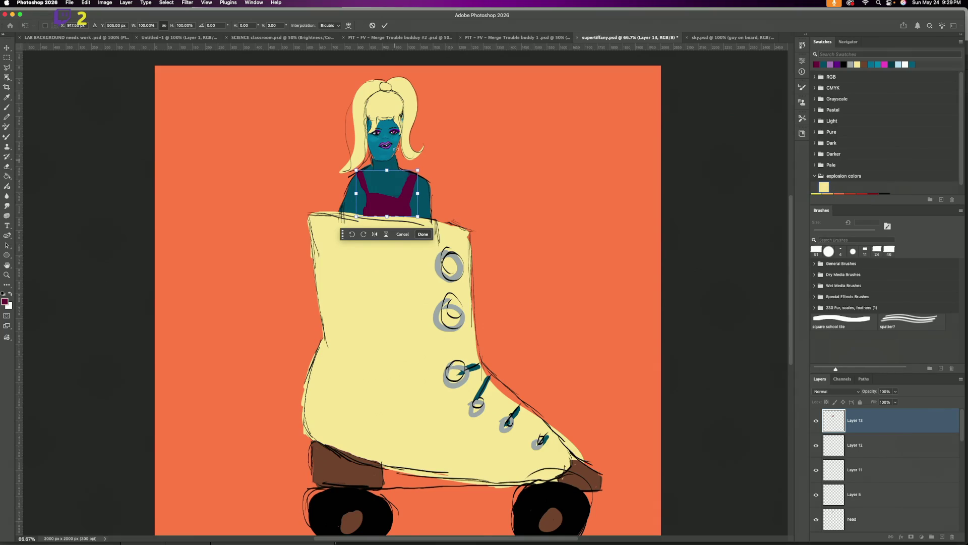
{"action": "left_click", "coordinate": [373, 25]}
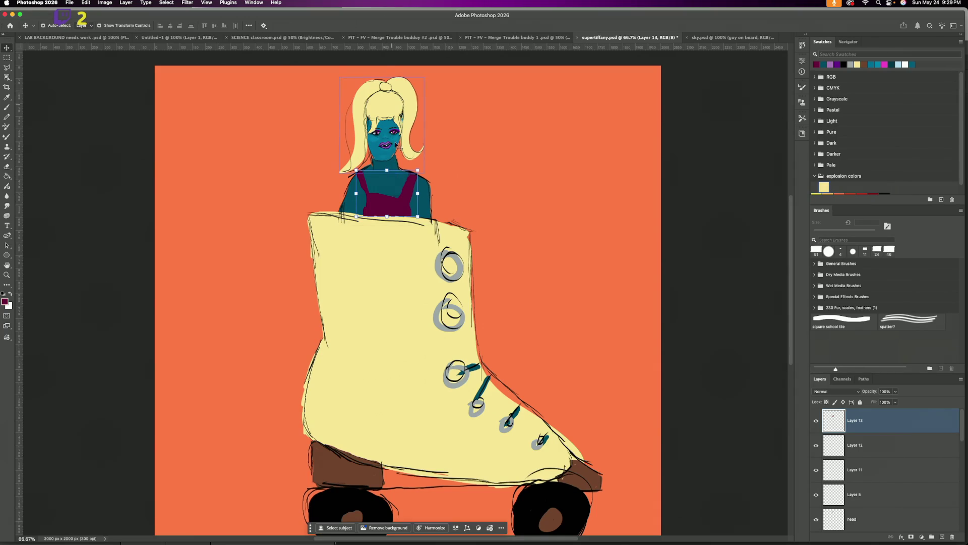
{"action": "left_click", "coordinate": [394, 163]}
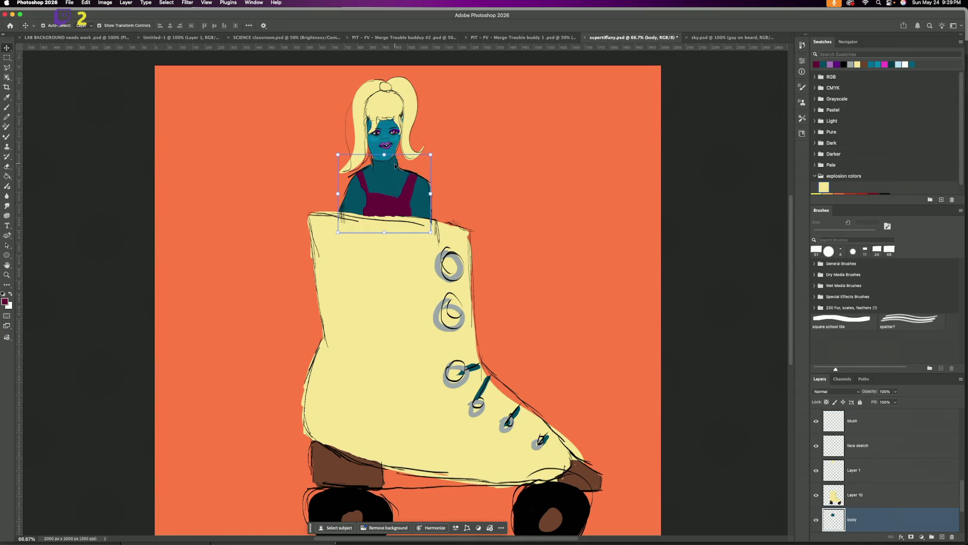
Step: Raise the body layer's Brightness to 36 via Brightness/Contrast and save the document
{"action": "left_click", "coordinate": [104, 4]}
{"action": "mouse_move", "coordinate": [117, 25]}
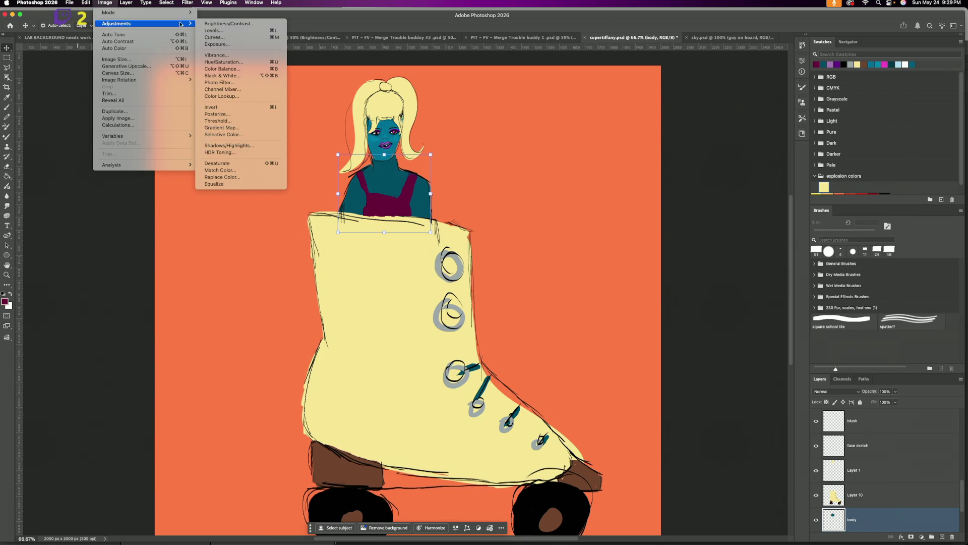
{"action": "left_click", "coordinate": [215, 25]}
{"action": "left_click_drag", "start_coordinate": [459, 266], "coordinate": [465, 265]}
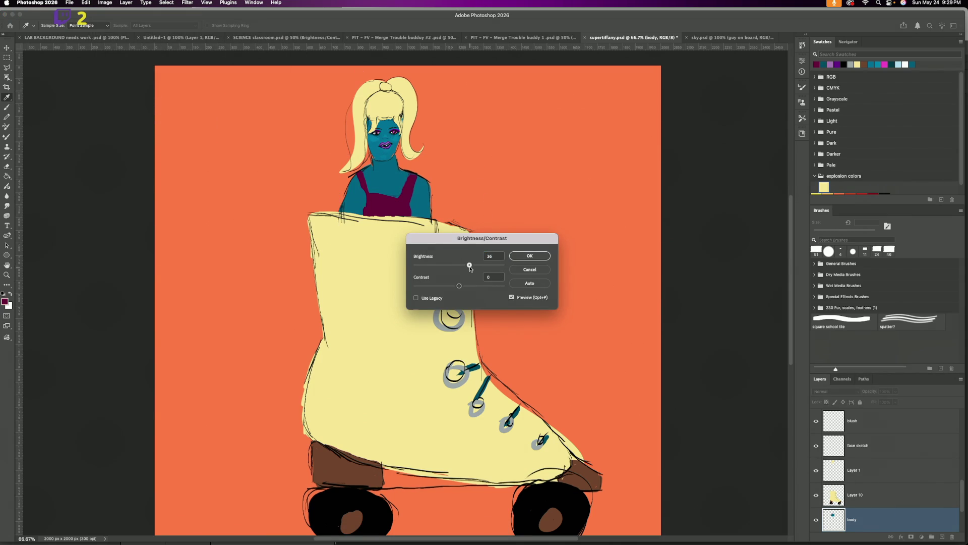
{"action": "left_click", "coordinate": [541, 255]}
{"action": "key", "text": "v"}
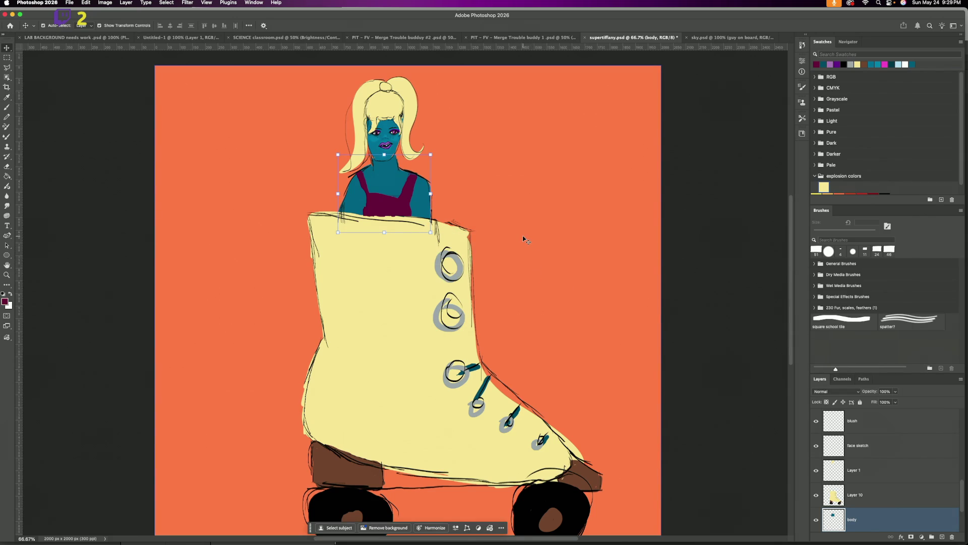
{"action": "key", "text": "ctrl+s"}
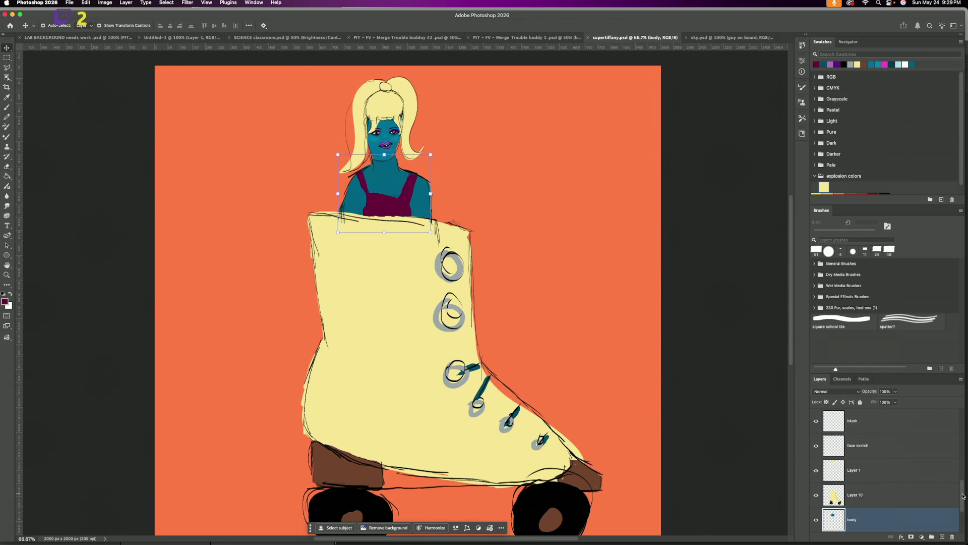
Step: Merge Layer 13 through Layer 9 into a single layer named SuperTiffany
{"action": "left_click_drag", "start_coordinate": [962, 497], "coordinate": [965, 410]}
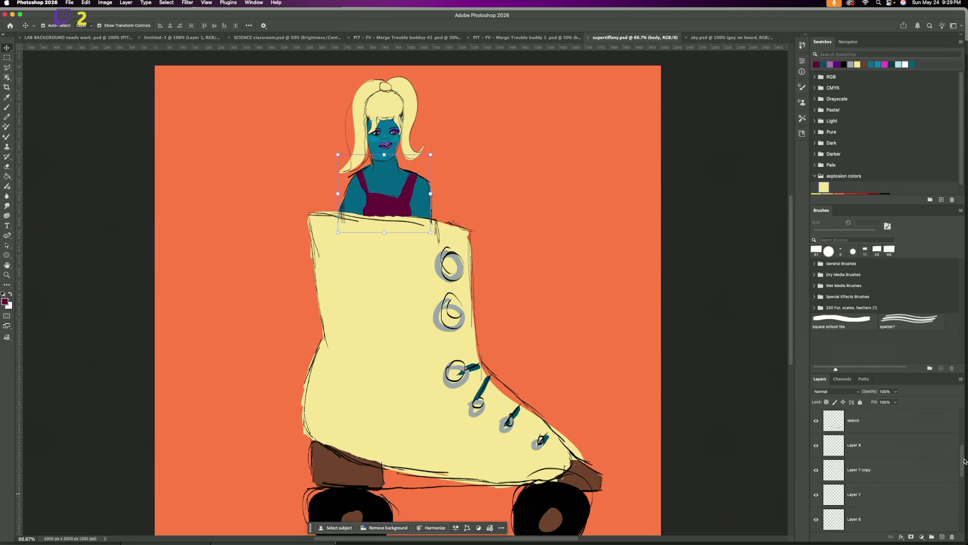
{"action": "left_click", "coordinate": [930, 411]}
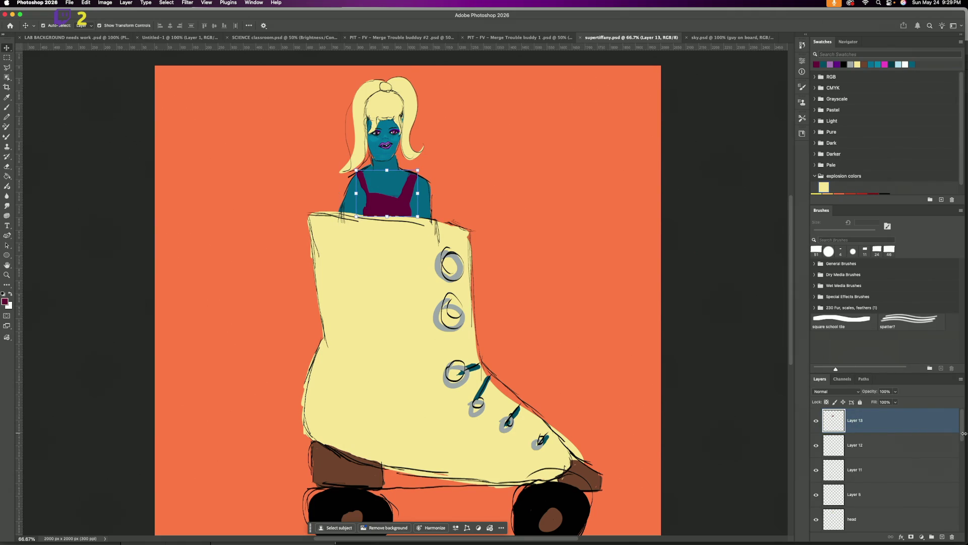
{"action": "left_click_drag", "start_coordinate": [963, 437], "coordinate": [962, 525]}
{"action": "left_click", "coordinate": [953, 504]}
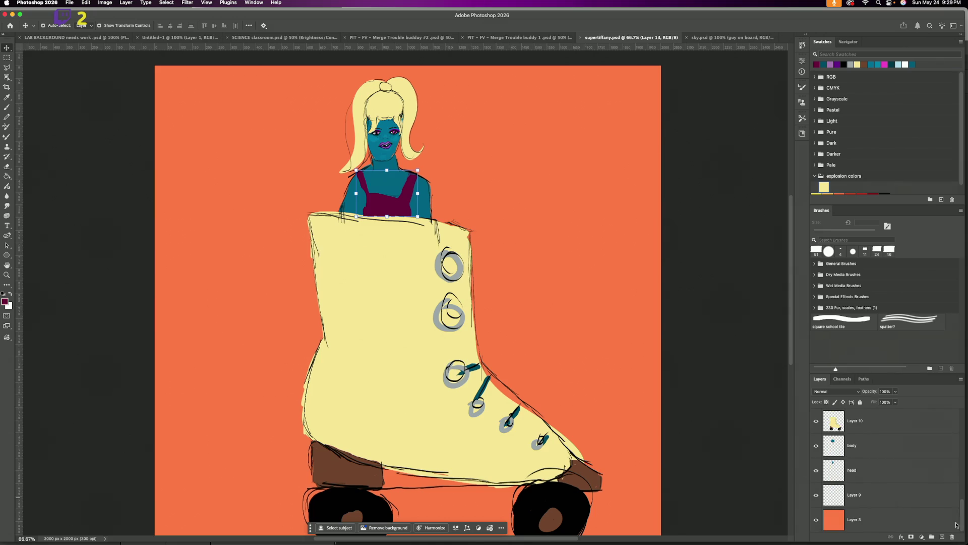
{"action": "left_click", "coordinate": [889, 502], "text": "shift"}
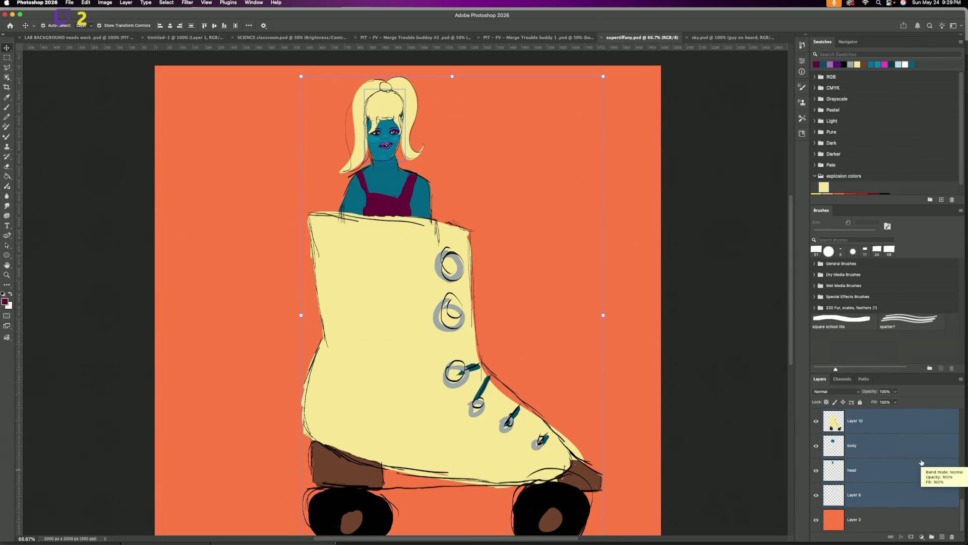
{"action": "right_click", "coordinate": [913, 428]}
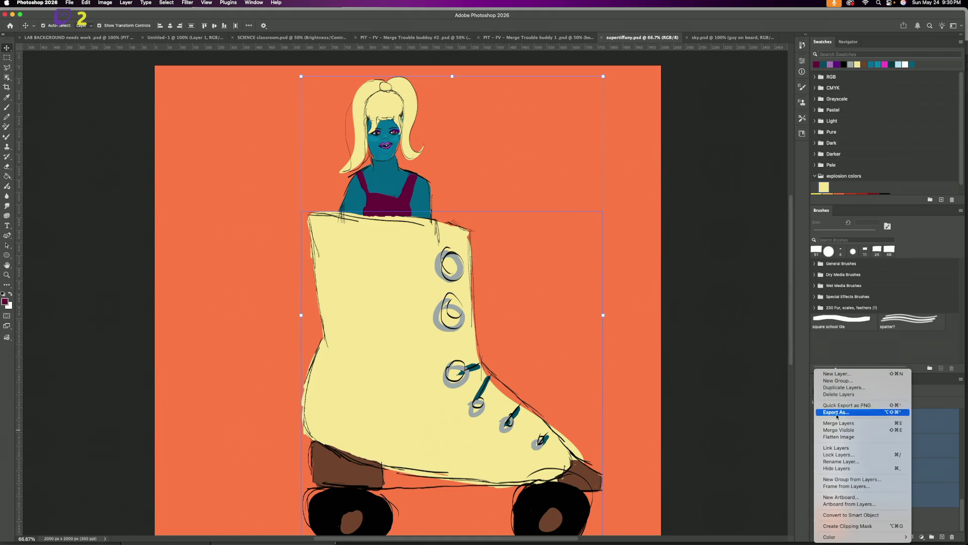
{"action": "left_click", "coordinate": [836, 424]}
{"action": "type", "text": "SuperTiffany"}
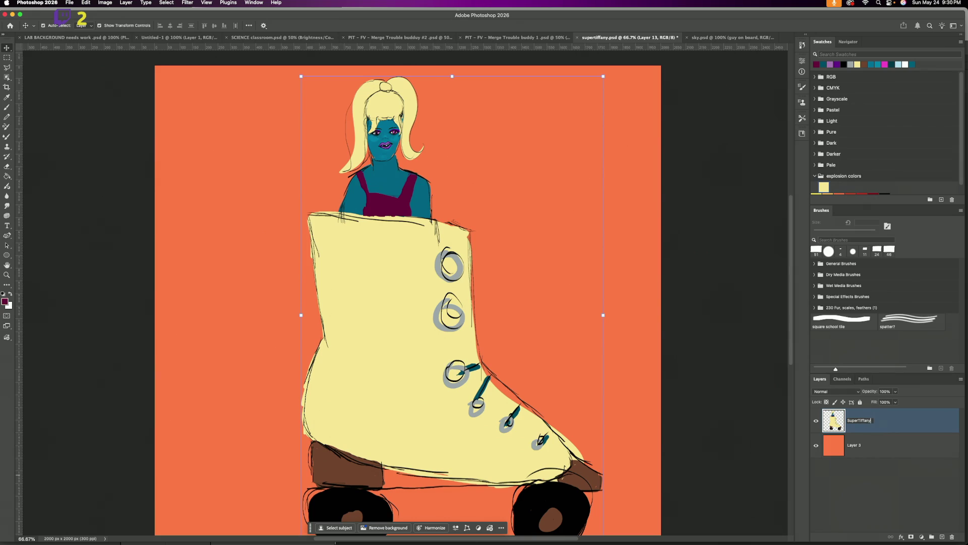
{"action": "key", "text": "Return"}
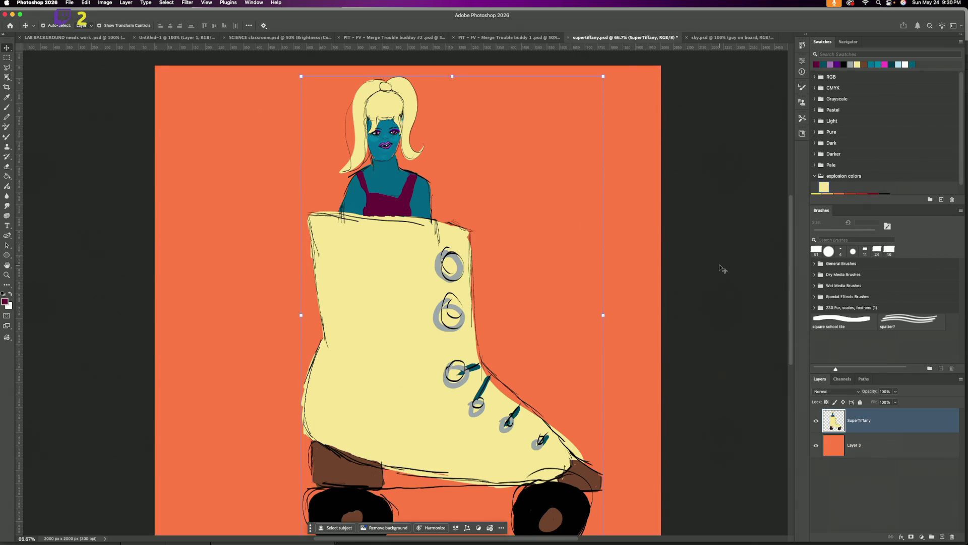
Step: Add a new empty layer above SuperTiffany
{"action": "scroll", "coordinate": [723, 269], "scroll_direction": "right", "scroll_amount": 5}
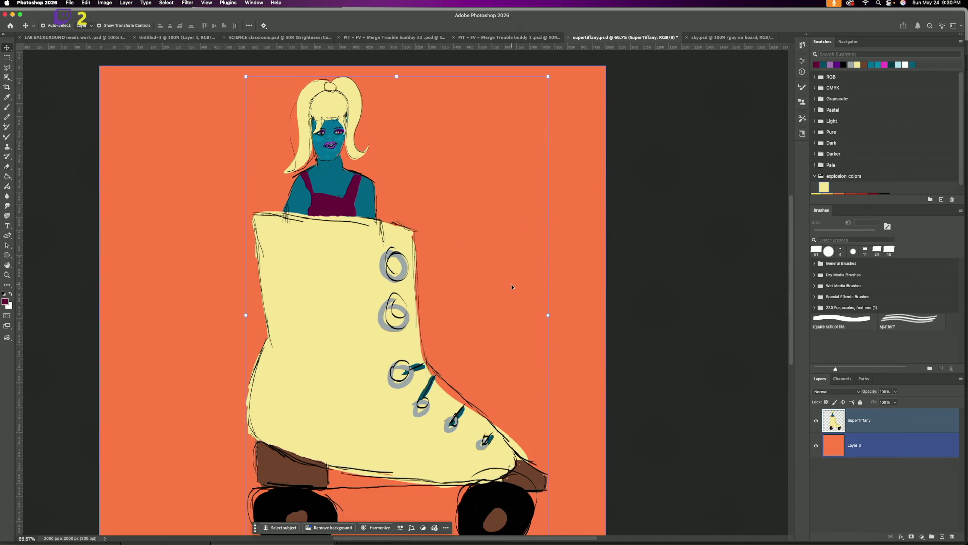
{"action": "scroll", "coordinate": [624, 410], "scroll_direction": "up", "scroll_amount": 7}
{"action": "scroll", "coordinate": [624, 410], "scroll_direction": "right", "scroll_amount": 5}
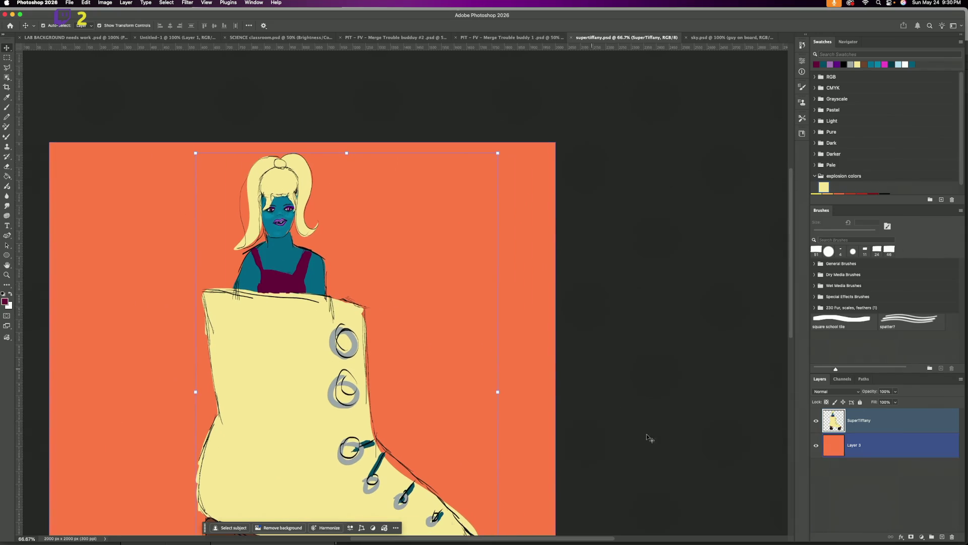
{"action": "left_click", "coordinate": [942, 538]}
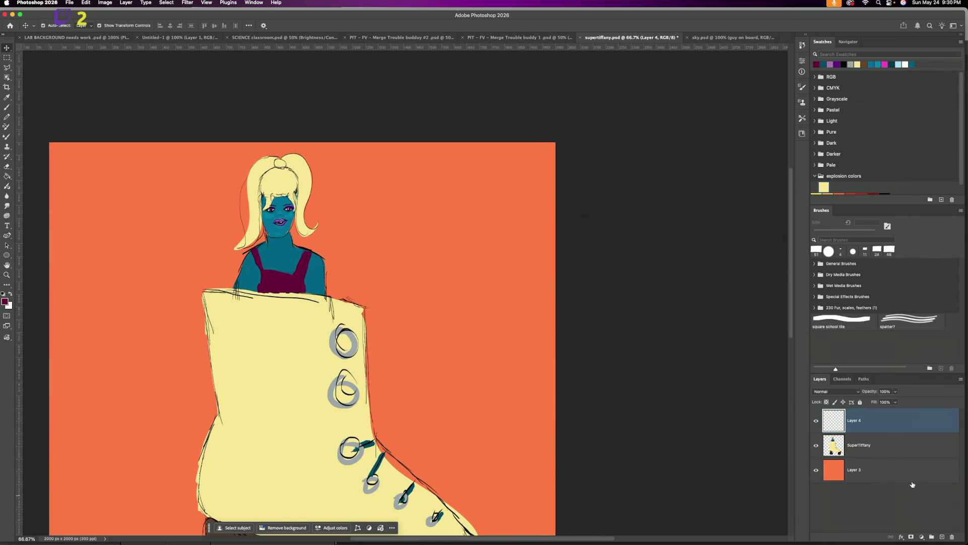
Step: Create two layer groups named +Blank and body
{"action": "left_click", "coordinate": [931, 537]}
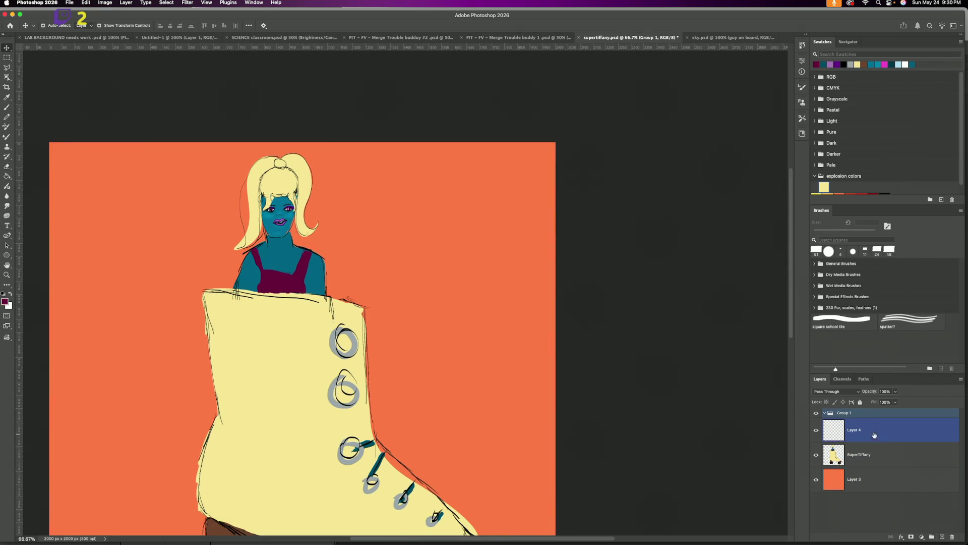
{"action": "left_click", "coordinate": [882, 425]}
{"action": "key", "text": "BackSpace"}
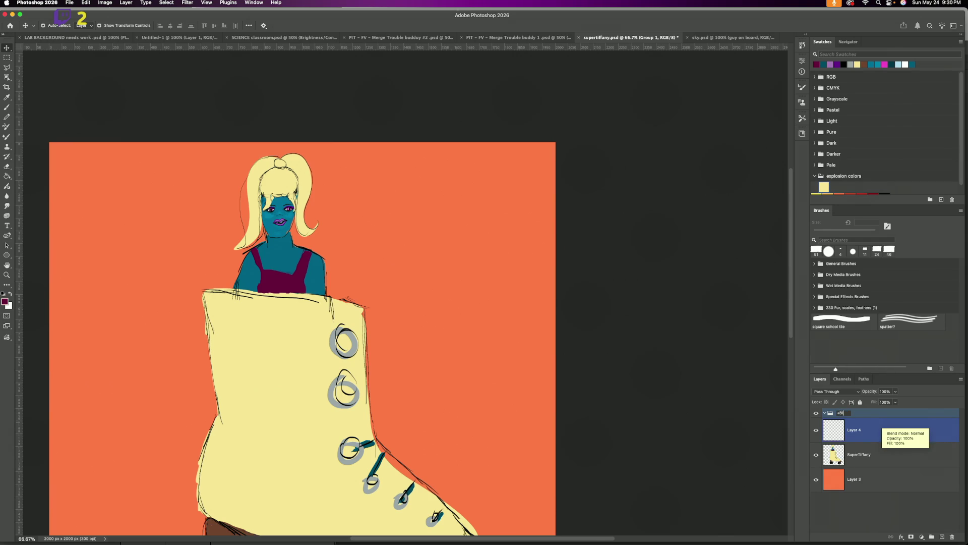
{"action": "key", "text": "Return"}
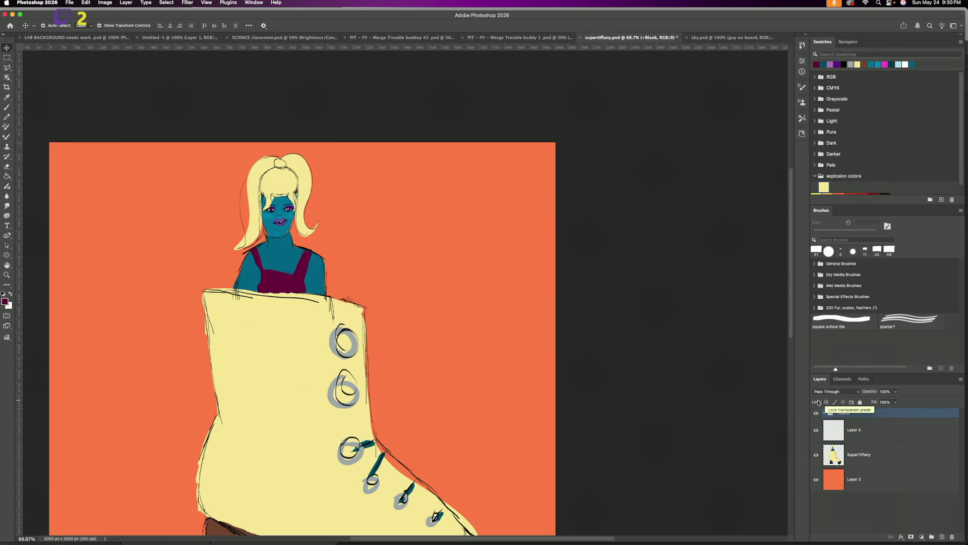
{"action": "left_click", "coordinate": [932, 435]}
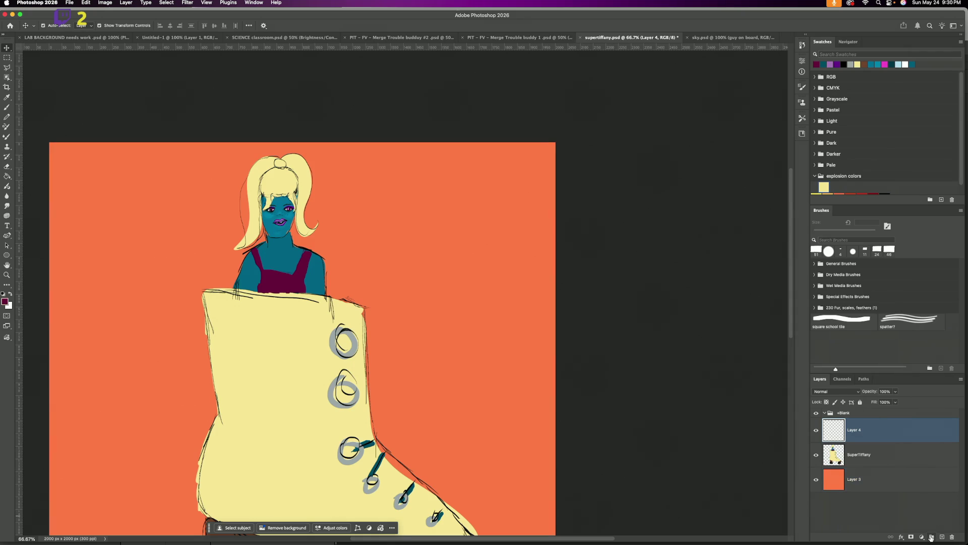
{"action": "left_click", "coordinate": [932, 537]}
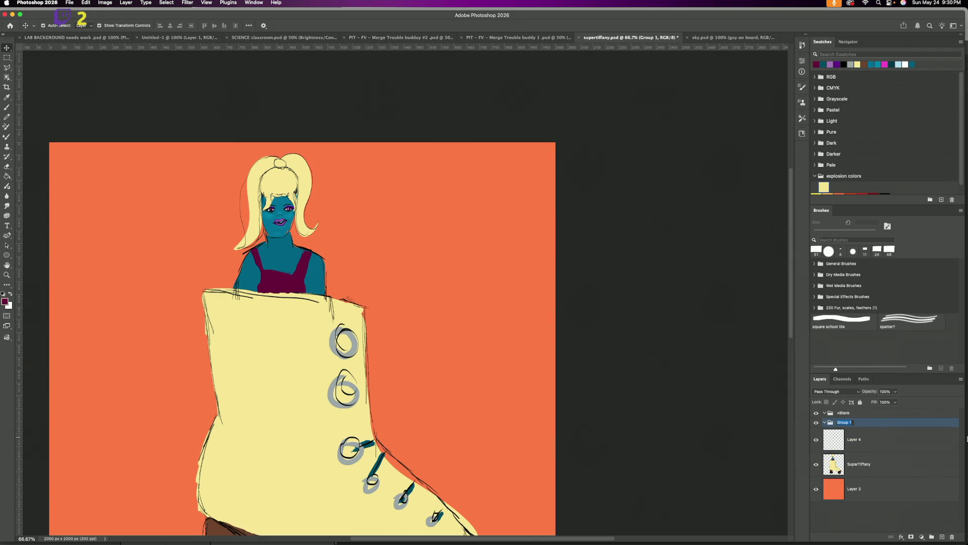
{"action": "type", "text": "bo"}
{"action": "key", "text": "Return"}
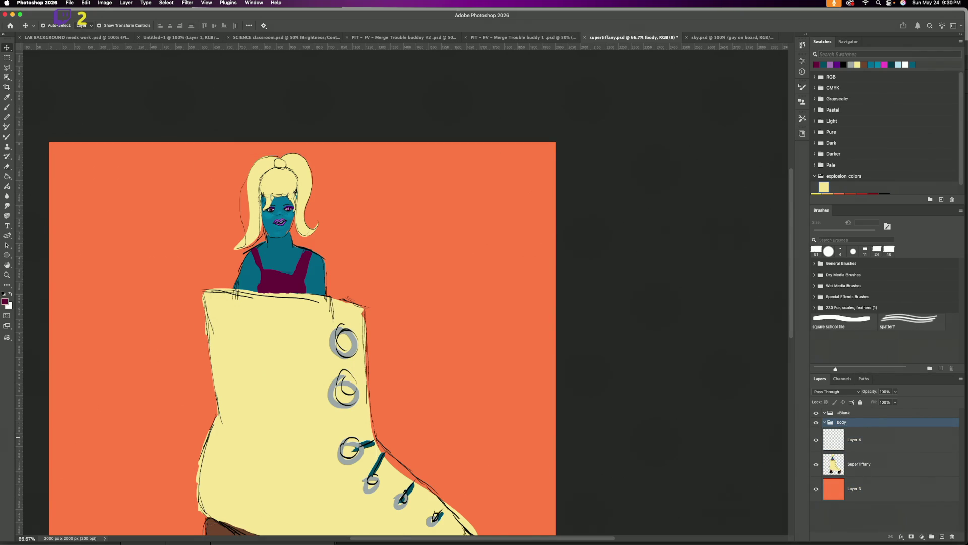
Step: Create a third layer group and name it Head
{"action": "left_click", "coordinate": [932, 537]}
{"action": "double_click", "coordinate": [833, 432]}
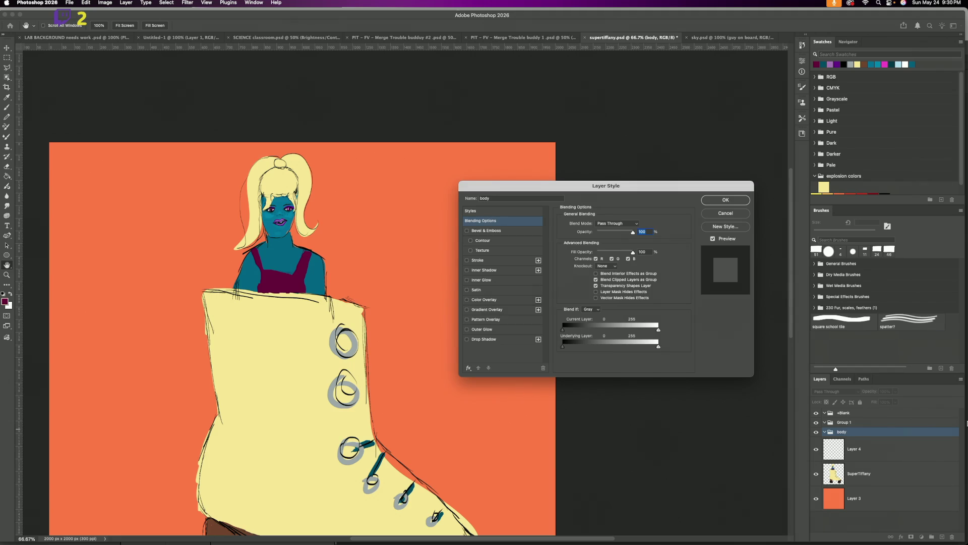
{"action": "left_click", "coordinate": [730, 214]}
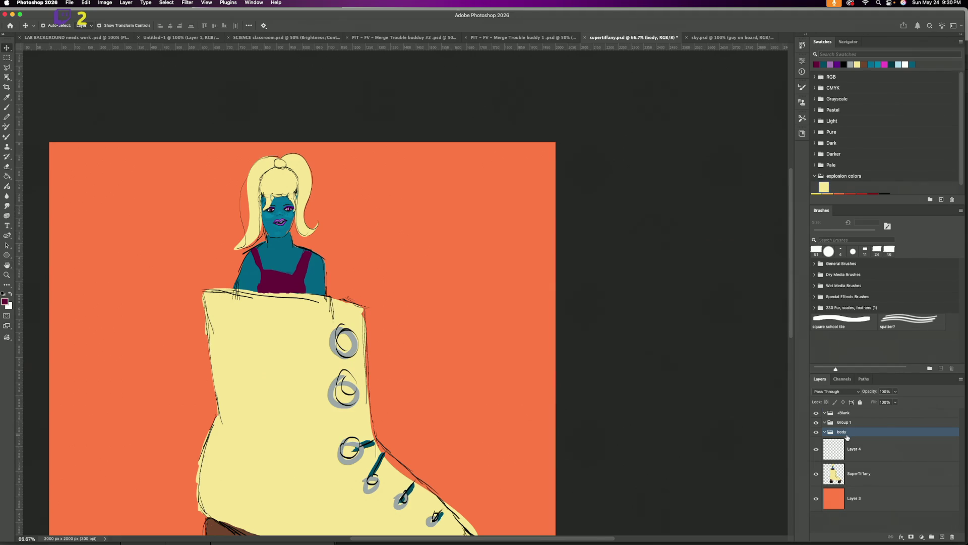
{"action": "double_click", "coordinate": [843, 422]}
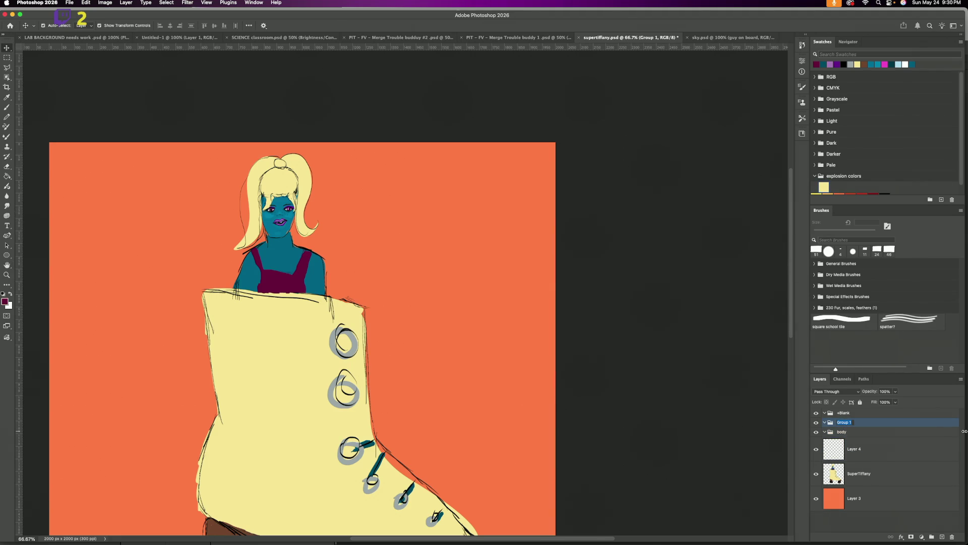
{"action": "type", "text": "Head"}
{"action": "key", "text": "Return"}
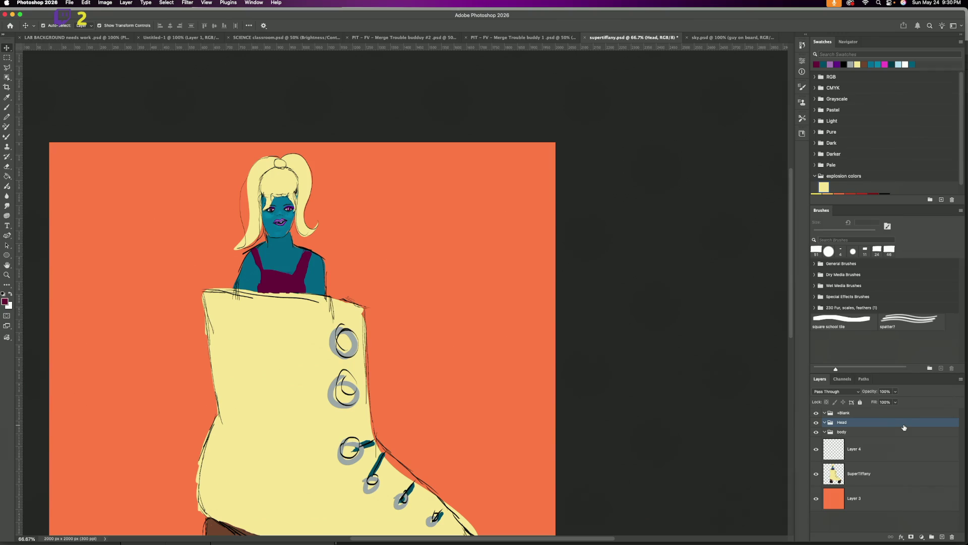
Step: Add a new layer inside the Head group and name it Head shape
{"action": "left_click", "coordinate": [922, 476]}
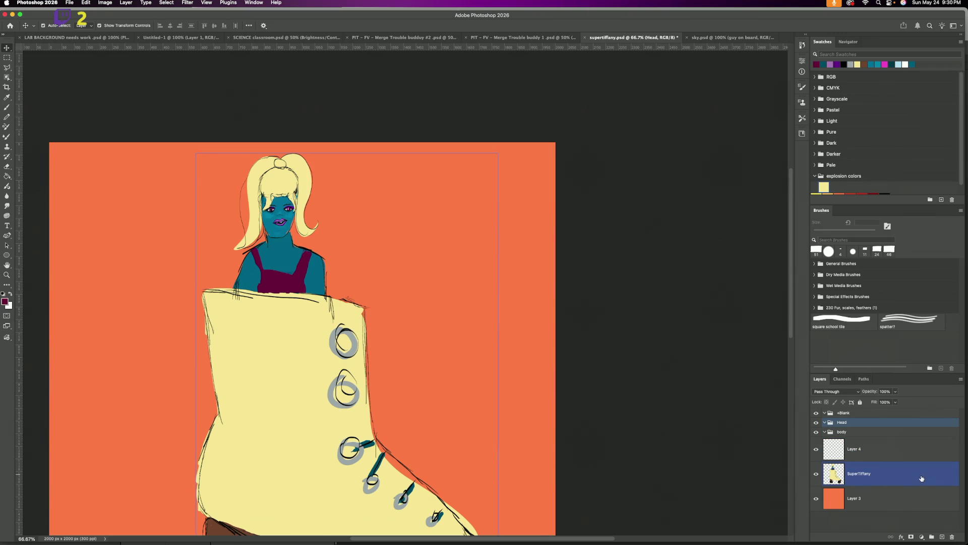
{"action": "left_click", "coordinate": [941, 536]}
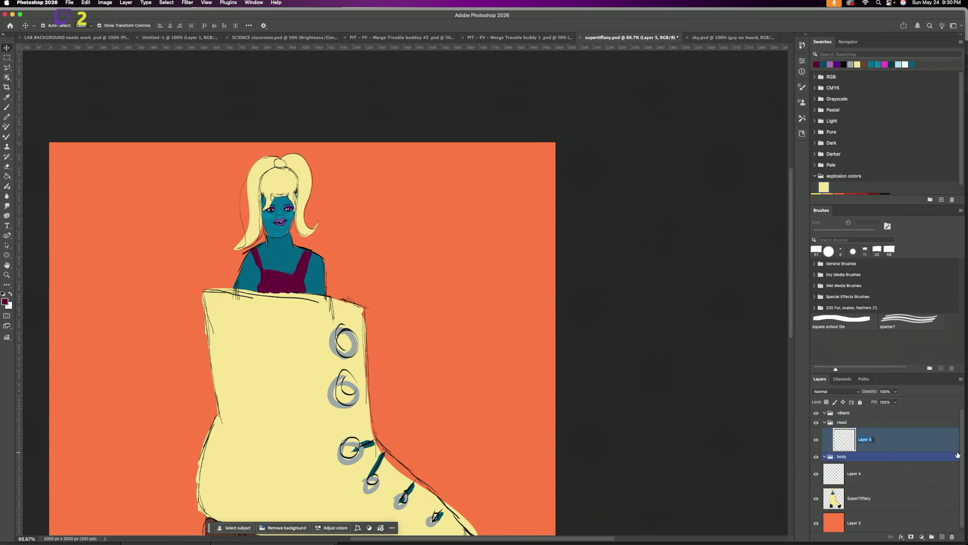
{"action": "type", "text": "Head sha"}
{"action": "type", "text": "pe"}
{"action": "key", "text": "Return"}
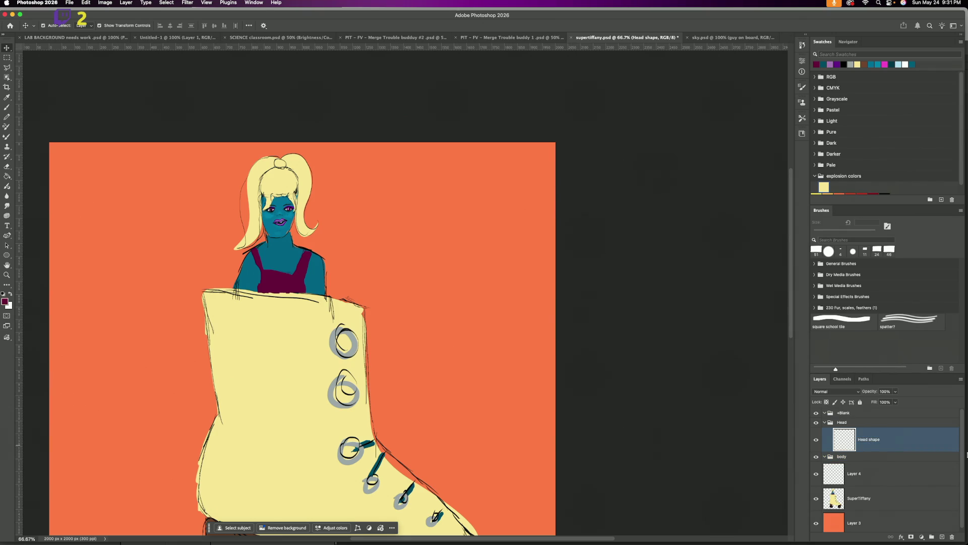
Step: Zoom in on the face and sample its teal colour with the Eyedropper
{"action": "left_click", "coordinate": [6, 275]}
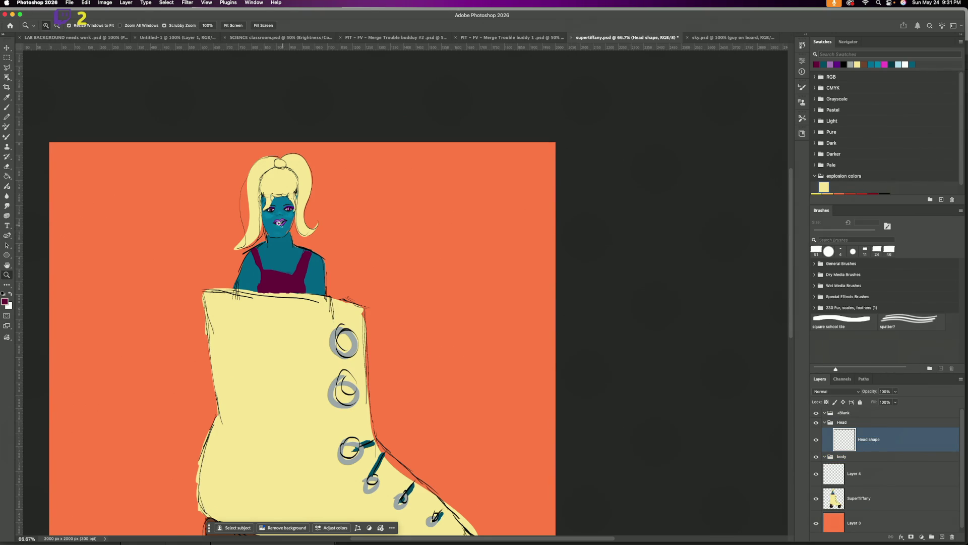
{"action": "left_click", "coordinate": [278, 224]}
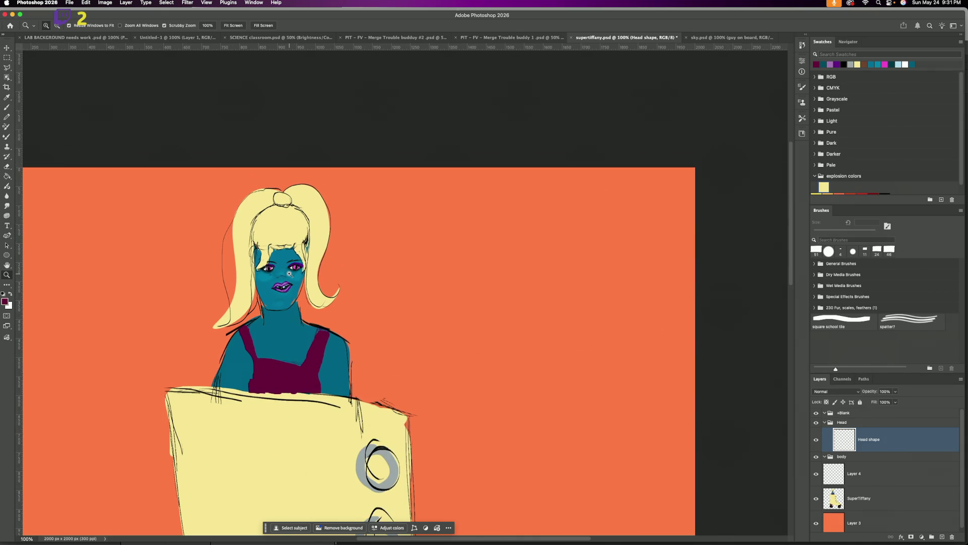
{"action": "left_click", "coordinate": [289, 274]}
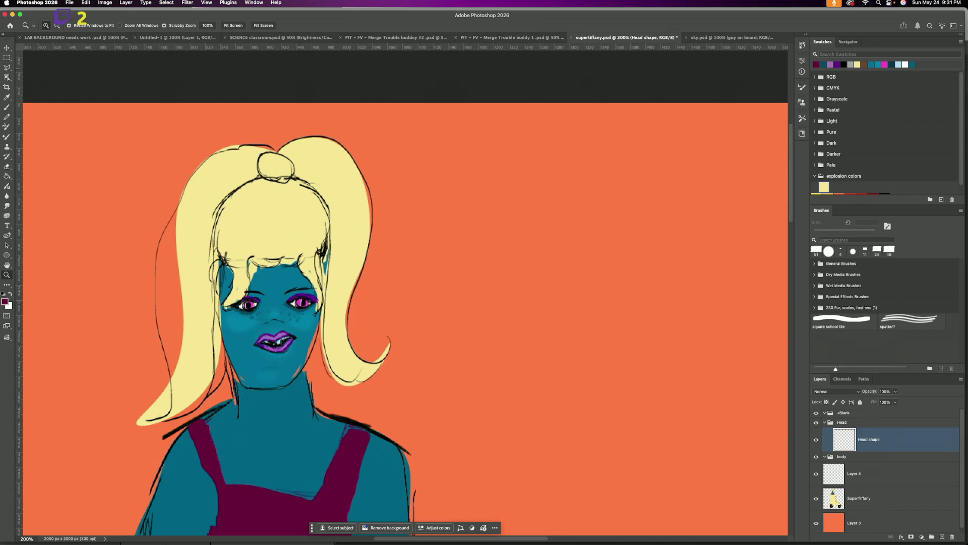
{"action": "left_click", "coordinate": [7, 97]}
{"action": "left_click", "coordinate": [276, 273]}
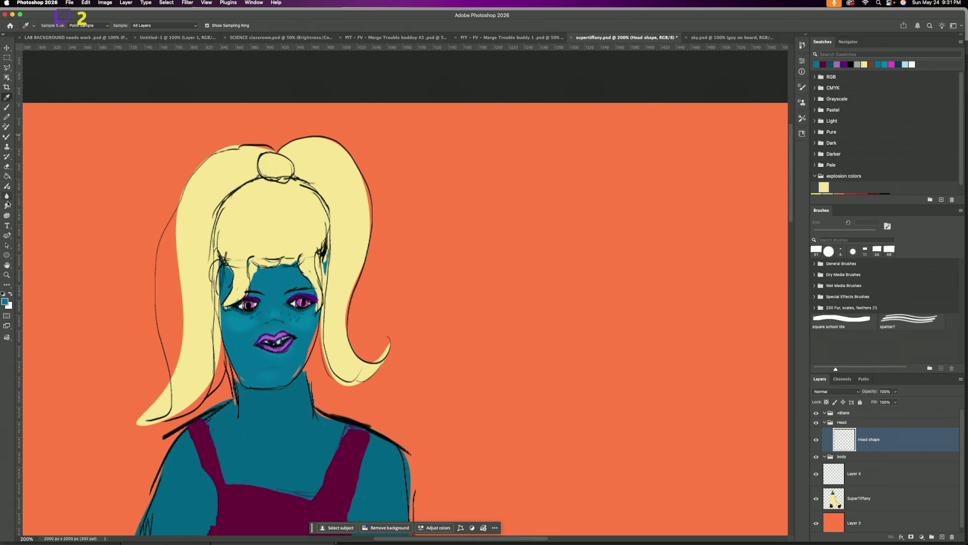
Step: Trace a closed Pen path around the face and chin, adding two jaw anchors
{"action": "left_click", "coordinate": [8, 216]}
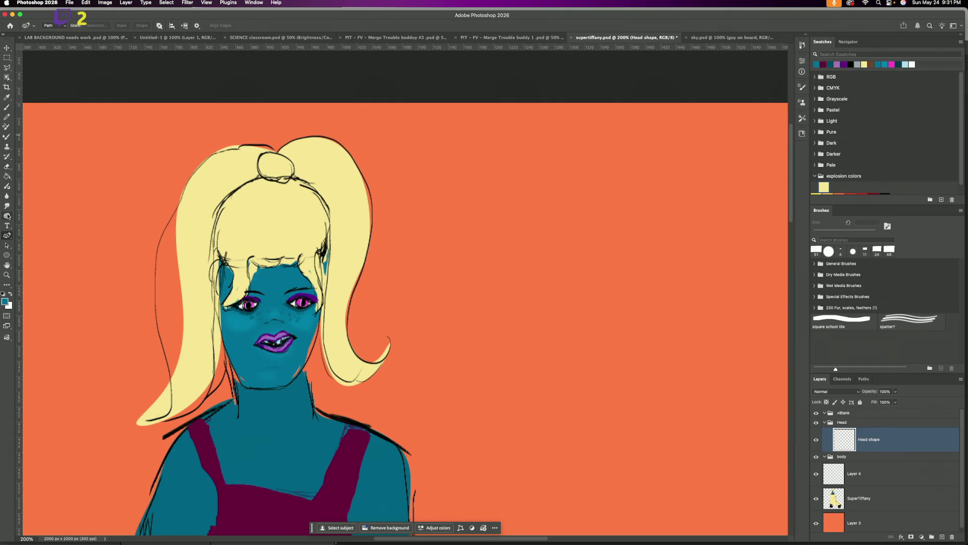
{"action": "left_click", "coordinate": [278, 178]}
{"action": "left_click", "coordinate": [225, 200]}
{"action": "left_click", "coordinate": [216, 316]}
{"action": "left_click", "coordinate": [267, 389]}
{"action": "left_click", "coordinate": [324, 301]}
{"action": "left_click", "coordinate": [324, 201]}
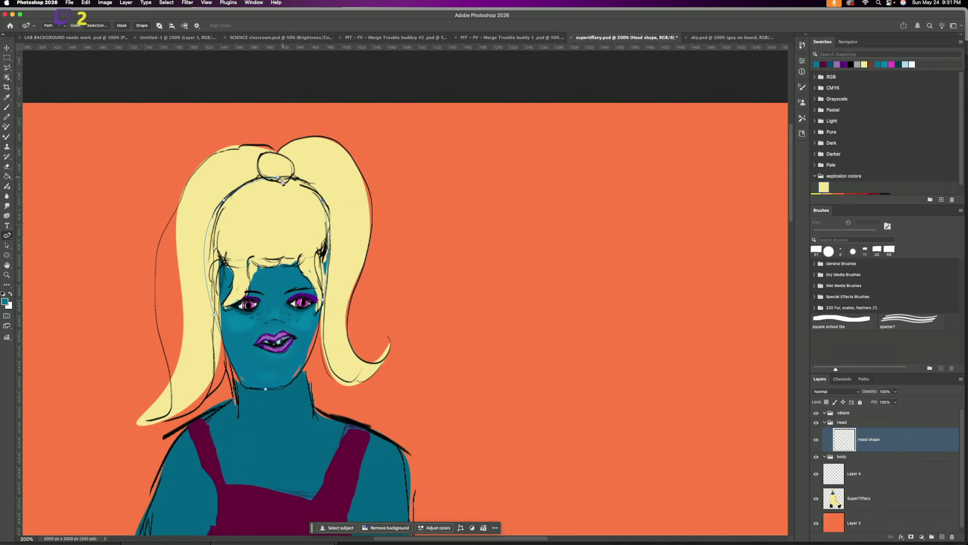
{"action": "left_click", "coordinate": [278, 178]}
{"action": "left_click", "coordinate": [298, 377]}
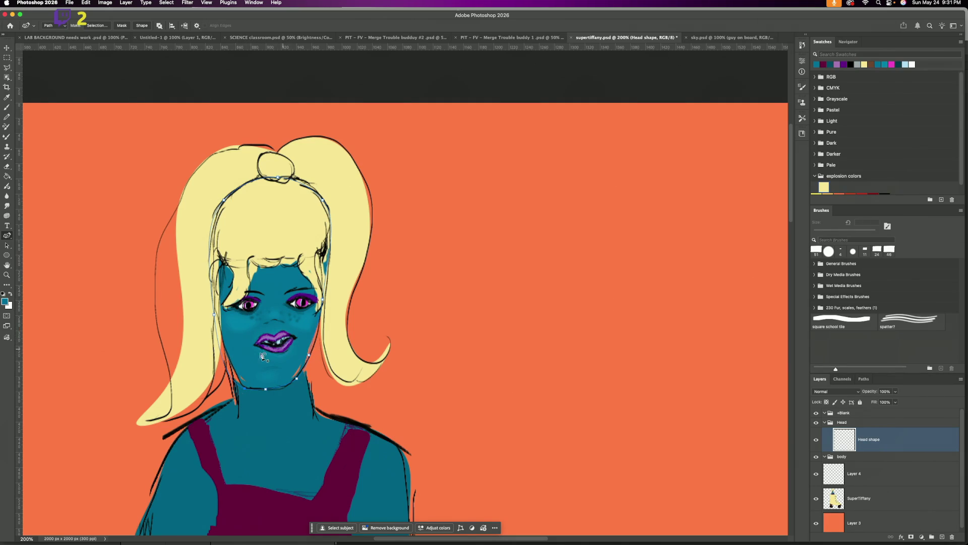
{"action": "left_click", "coordinate": [313, 356]}
Step: Fill the face outline path with the teal foreground colour
{"action": "right_click", "coordinate": [278, 284]}
{"action": "left_click", "coordinate": [304, 347]}
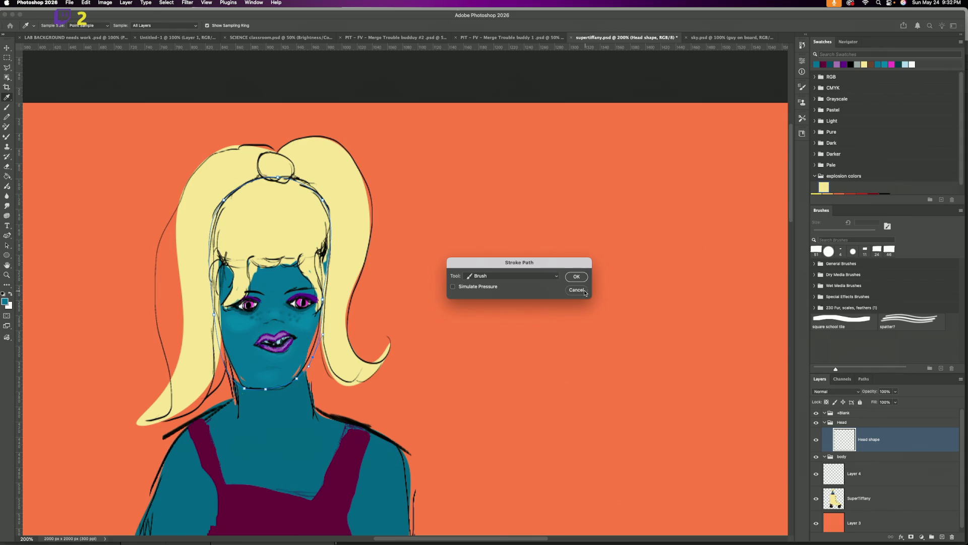
{"action": "left_click", "coordinate": [584, 292]}
{"action": "right_click", "coordinate": [276, 291]}
{"action": "left_click", "coordinate": [300, 343]}
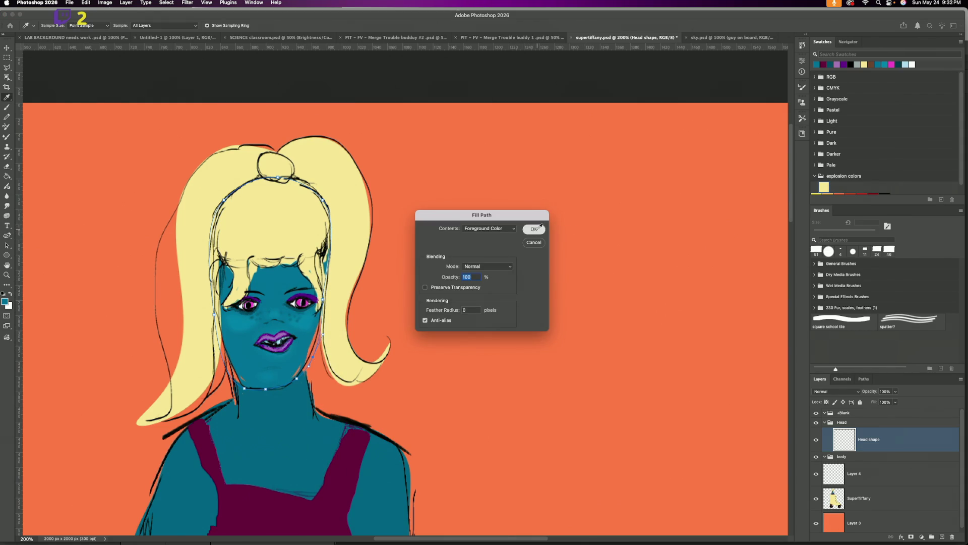
{"action": "left_click", "coordinate": [531, 229]}
Step: Delete the face path and add a new empty layer above Head shape
{"action": "right_click", "coordinate": [298, 258]}
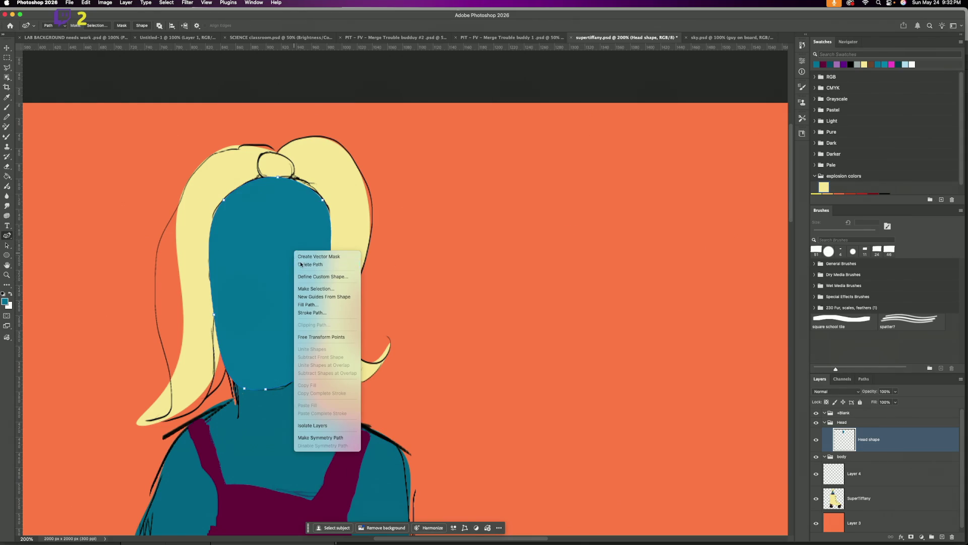
{"action": "left_click", "coordinate": [299, 264]}
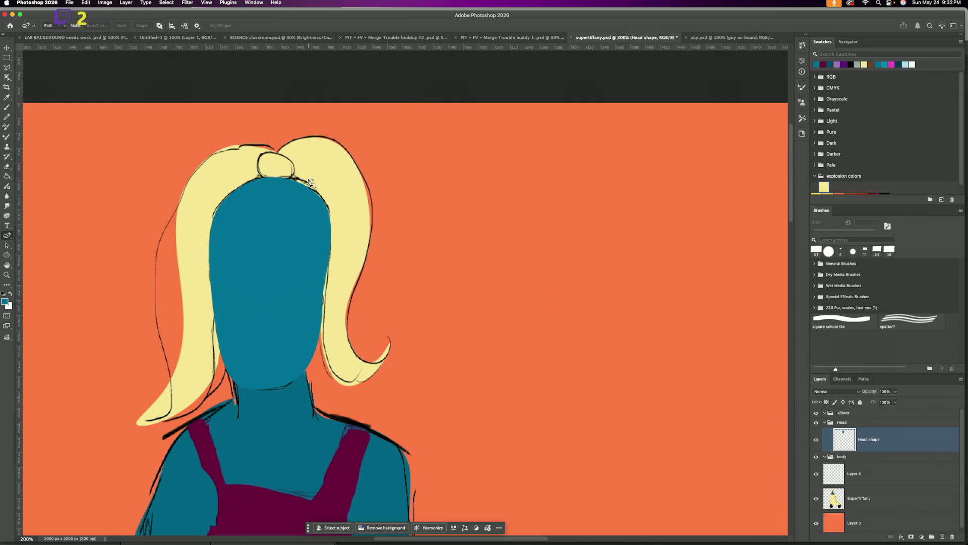
{"action": "left_click", "coordinate": [939, 538]}
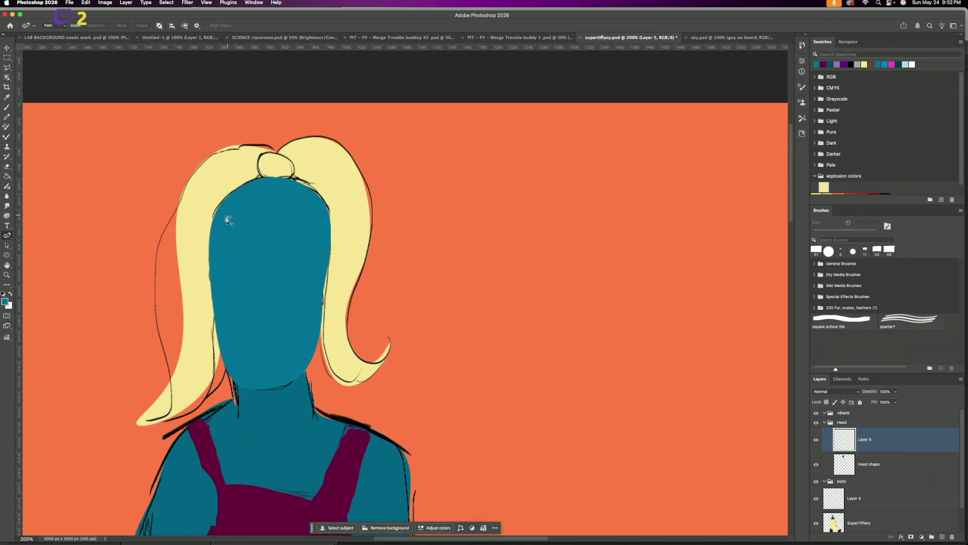
Step: Draw a wavy fringe curve across the forehead with the Curvature Pen
{"action": "left_click", "coordinate": [209, 238]}
{"action": "left_click", "coordinate": [234, 211]}
{"action": "left_click", "coordinate": [267, 222]}
{"action": "left_click", "coordinate": [297, 207]}
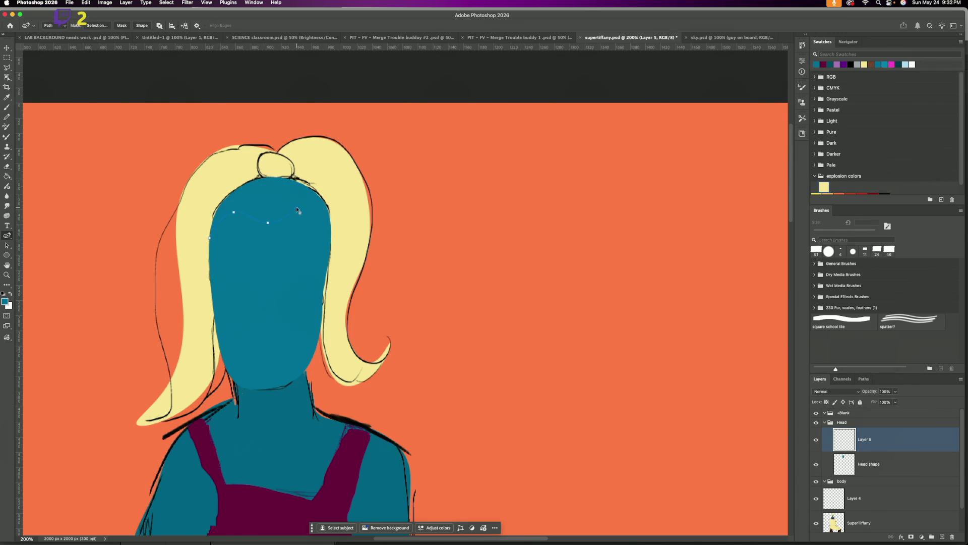
{"action": "left_click", "coordinate": [331, 237]}
{"action": "left_click", "coordinate": [307, 216]}
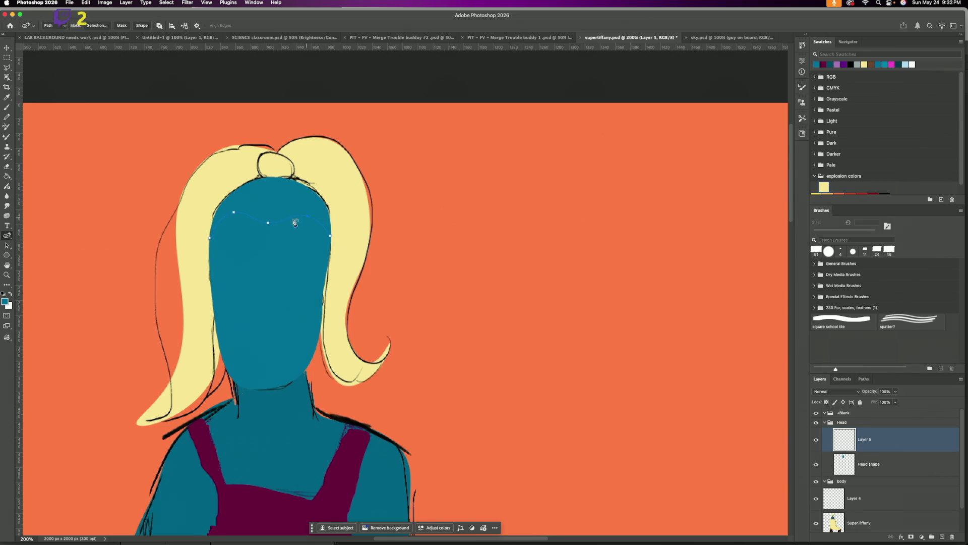
{"action": "left_click", "coordinate": [268, 231]}
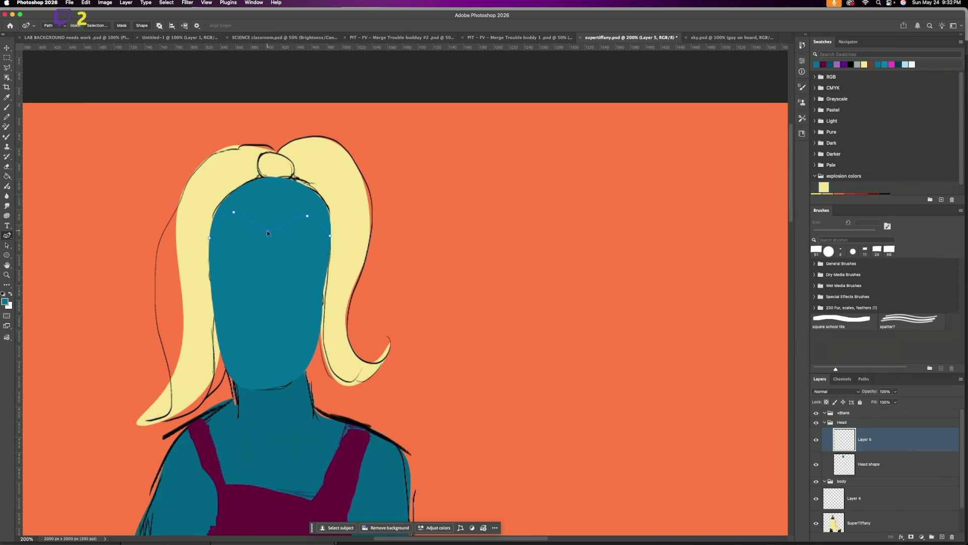
Step: Continue the path over the top of the head and close it at the start
{"action": "left_click", "coordinate": [333, 224]}
{"action": "left_click", "coordinate": [322, 190]}
{"action": "left_click", "coordinate": [284, 173]}
{"action": "left_click", "coordinate": [260, 174]}
{"action": "left_click", "coordinate": [239, 181]}
{"action": "left_click", "coordinate": [220, 198]}
{"action": "left_click", "coordinate": [210, 213]}
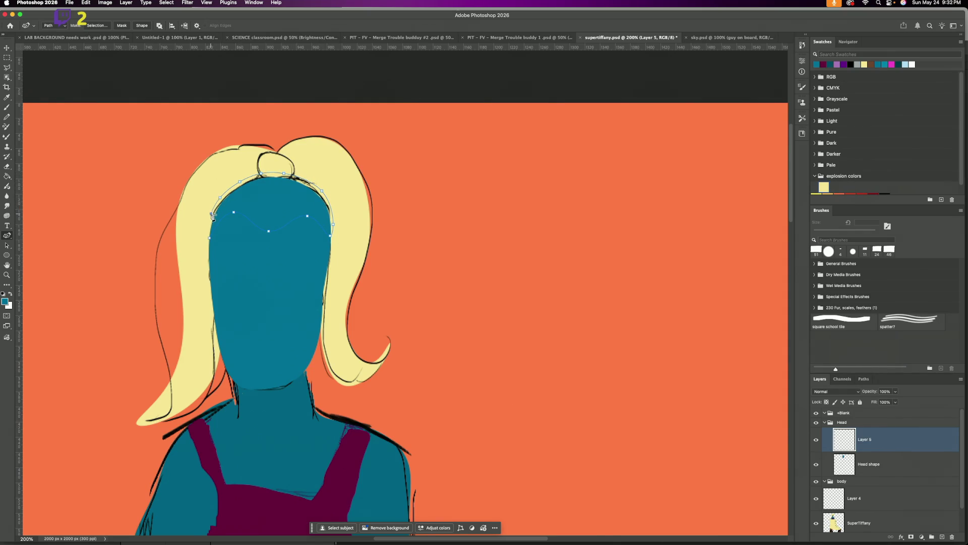
{"action": "left_click", "coordinate": [211, 239]}
Step: Fill the hairline path with pale yellow, then delete the path
{"action": "left_click", "coordinate": [863, 65]}
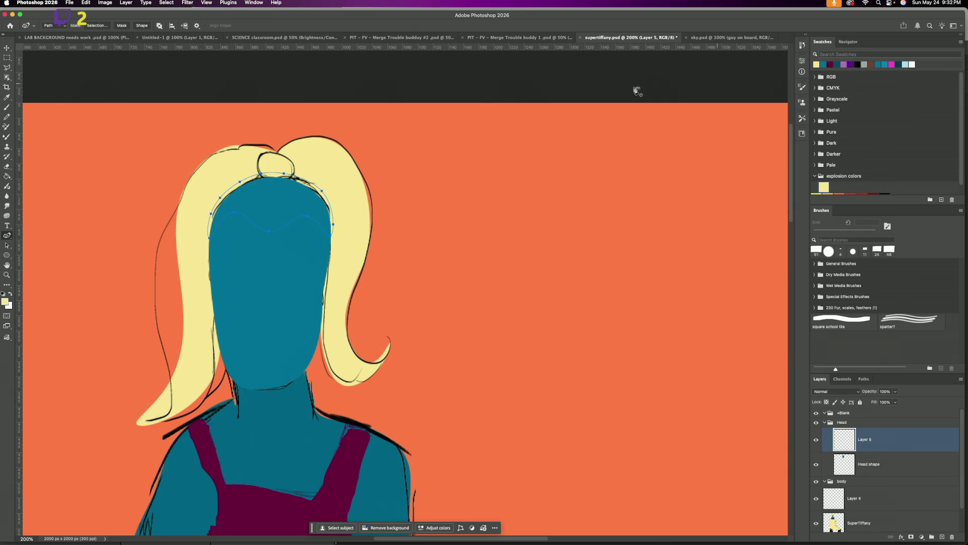
{"action": "right_click", "coordinate": [271, 194]}
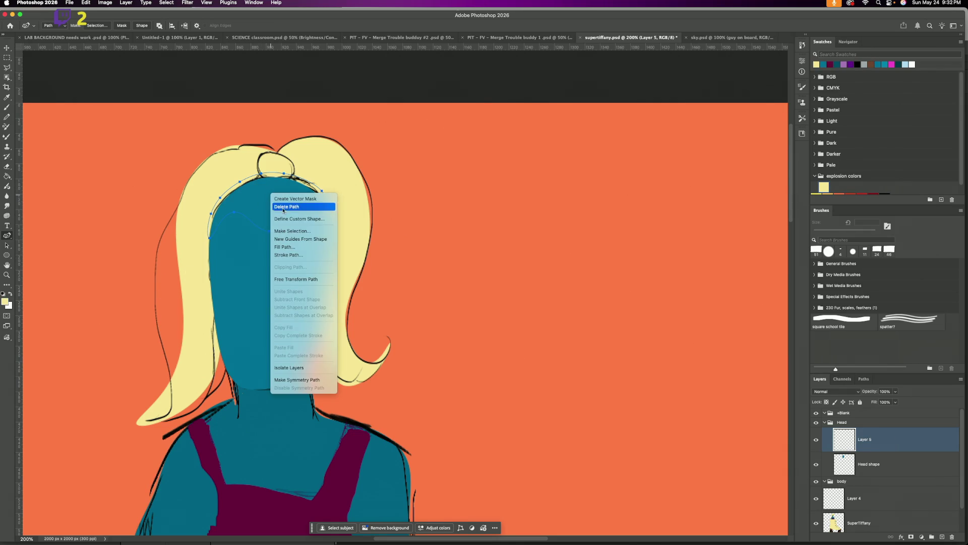
{"action": "left_click", "coordinate": [285, 247]}
{"action": "left_click", "coordinate": [538, 230]}
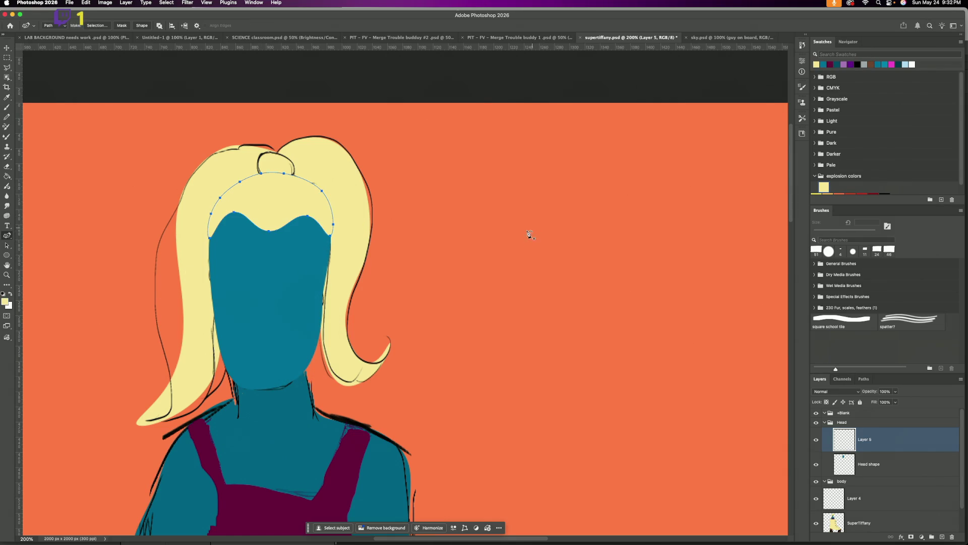
{"action": "right_click", "coordinate": [305, 194]}
{"action": "left_click", "coordinate": [316, 207]}
Step: Trace a closed pen path around the left side of the hair, curving it along the face edge
{"action": "left_click", "coordinate": [277, 151]}
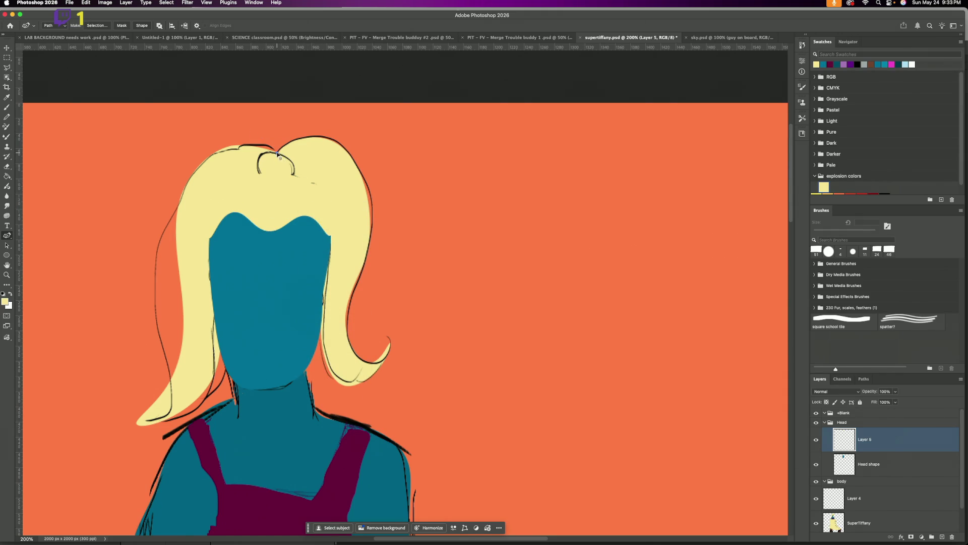
{"action": "left_click", "coordinate": [223, 146]}
{"action": "mouse_move", "coordinate": [183, 326]}
{"action": "left_mouse_down"}
{"action": "mouse_move", "coordinate": [186, 343]}
{"action": "mouse_move", "coordinate": [137, 423]}
{"action": "left_mouse_up"}
{"action": "left_click", "coordinate": [252, 221]}
{"action": "left_click", "coordinate": [277, 153]}
{"action": "left_click_drag", "start_coordinate": [241, 275], "coordinate": [210, 238]}
{"action": "left_click_drag", "start_coordinate": [226, 311], "coordinate": [213, 310]}
{"action": "mouse_move", "coordinate": [253, 224]}
{"action": "left_mouse_down"}
{"action": "mouse_move", "coordinate": [238, 206]}
{"action": "mouse_move", "coordinate": [176, 216]}
{"action": "left_mouse_up"}
Step: Fill the hair path with yellow, then delete the path
{"action": "right_click", "coordinate": [228, 181]}
{"action": "left_click", "coordinate": [242, 233]}
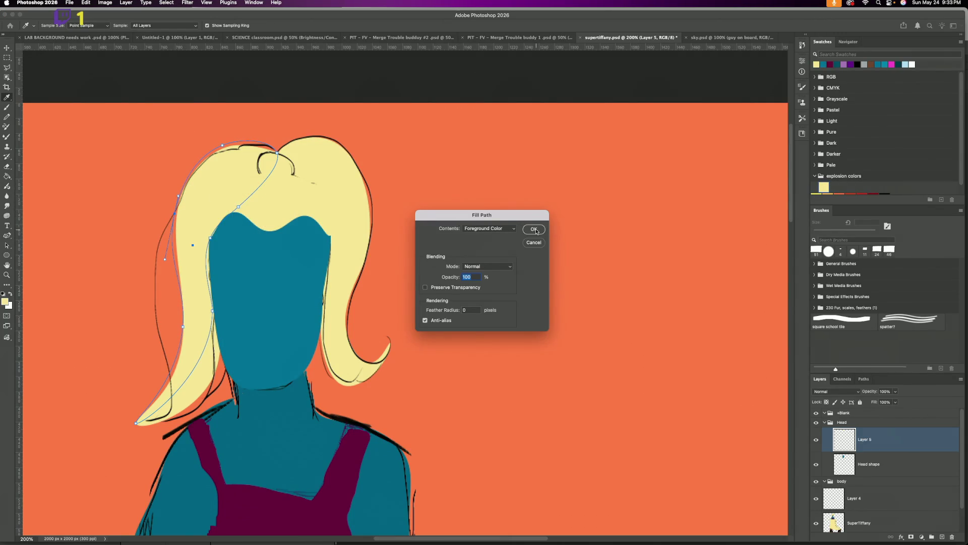
{"action": "left_click", "coordinate": [534, 230]}
{"action": "right_click", "coordinate": [253, 185]}
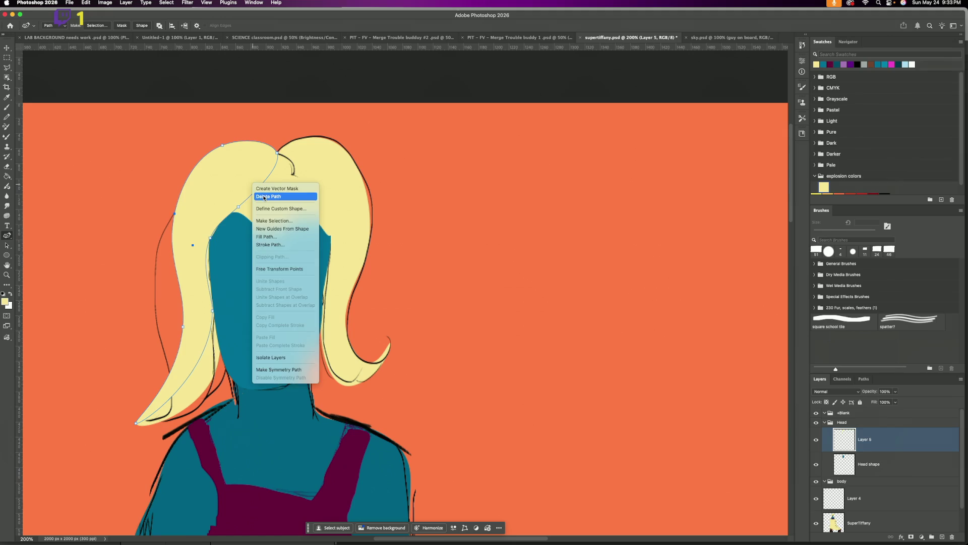
{"action": "left_click", "coordinate": [263, 197]}
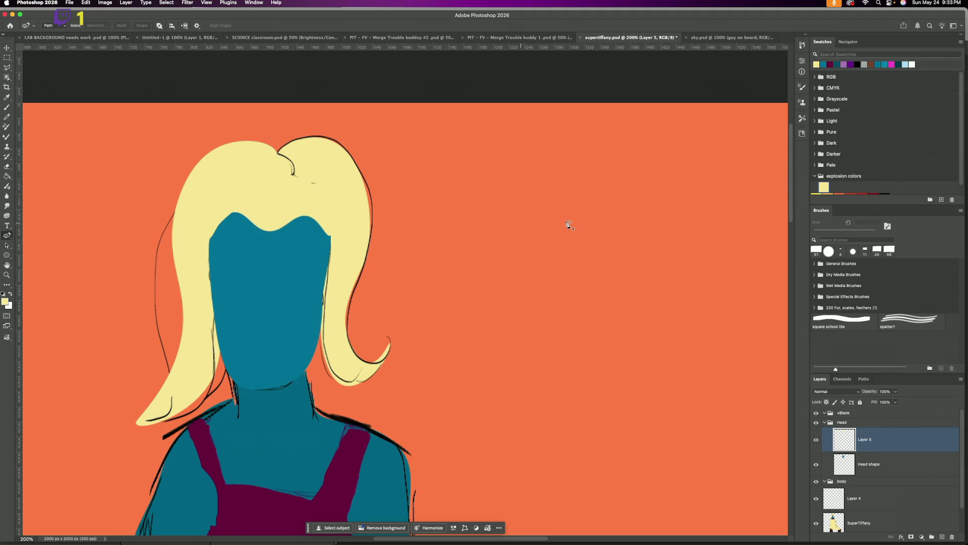
Step: Hide Layer 5 and Head shape to reveal the original face, then preview the sky.psd scene
{"action": "left_click", "coordinate": [815, 439]}
{"action": "left_click", "coordinate": [816, 464]}
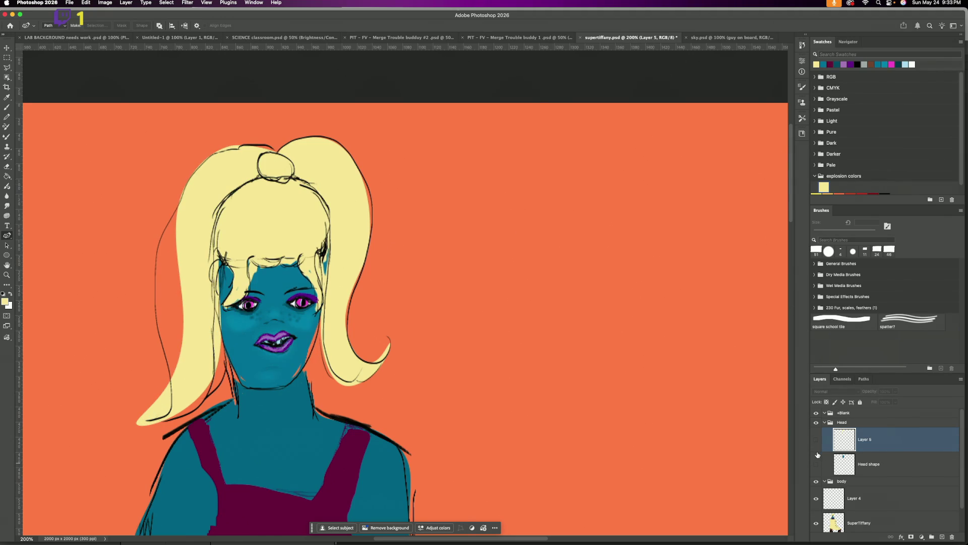
{"action": "key", "text": "super+minus"}
{"action": "key", "text": "super+minus"}
{"action": "key", "text": "super+minus"}
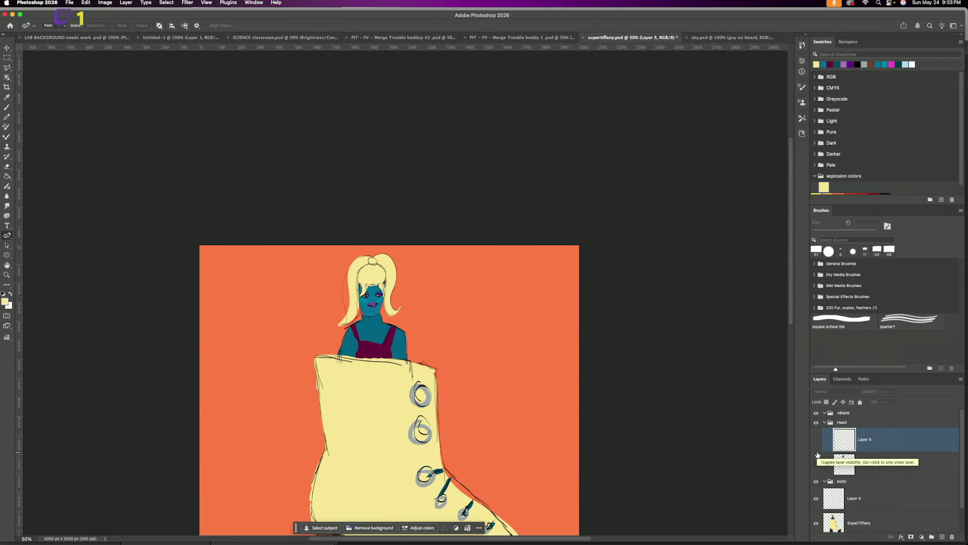
{"action": "left_click_drag", "start_coordinate": [789, 222], "coordinate": [782, 269]}
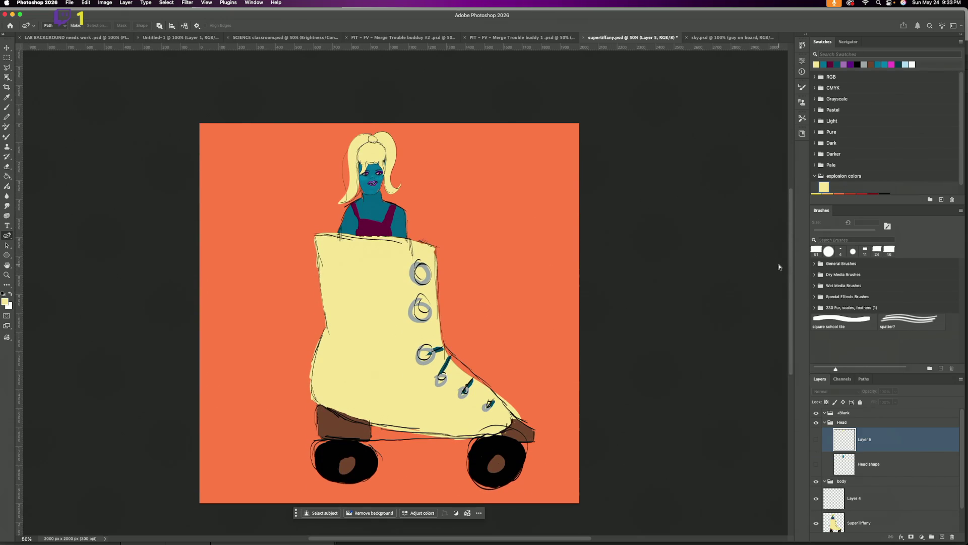
{"action": "key", "text": "super+equal"}
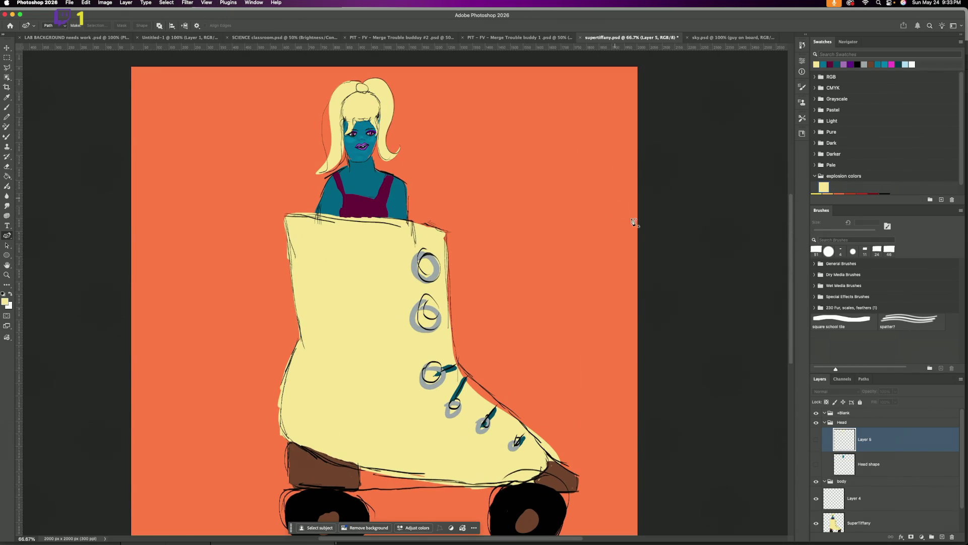
{"action": "left_click_drag", "start_coordinate": [790, 269], "coordinate": [791, 271]}
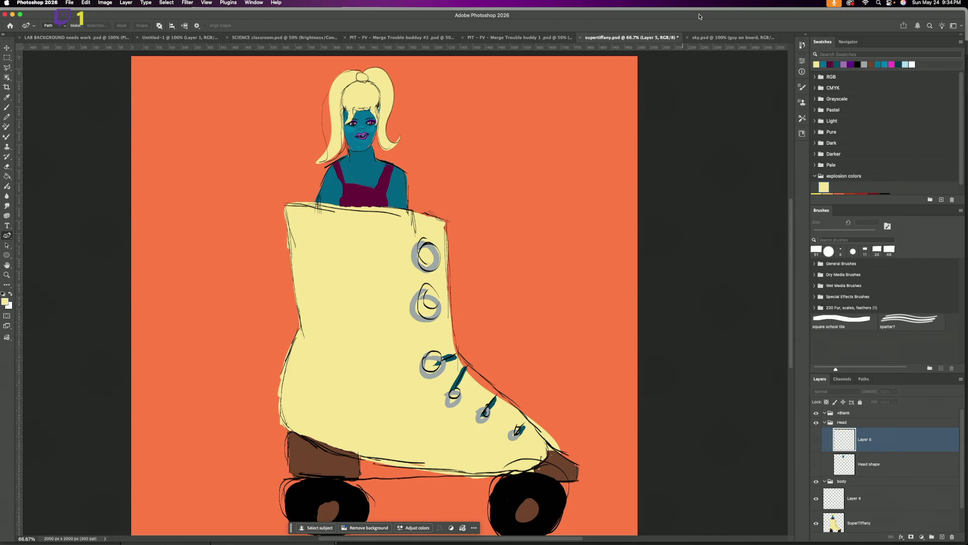
{"action": "left_click", "coordinate": [724, 39]}
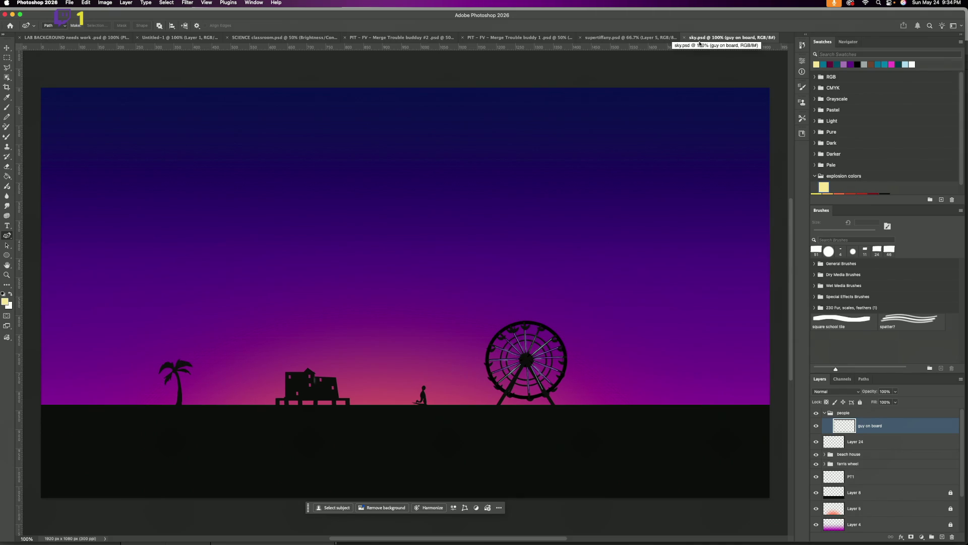
{"action": "left_click", "coordinate": [626, 39]}
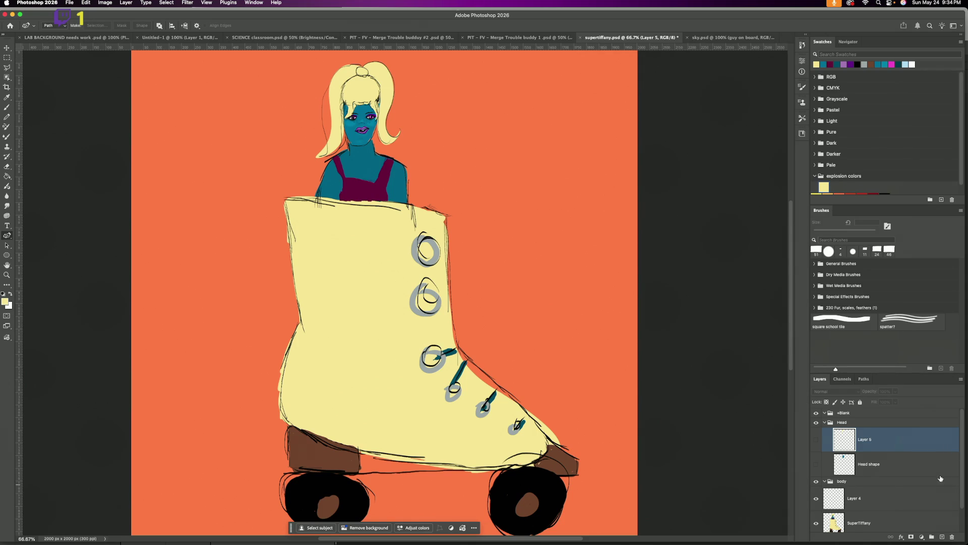
Step: Copy the SuperTiffany layer and paste it into the sky.psd sunset scene
{"action": "left_click", "coordinate": [879, 524]}
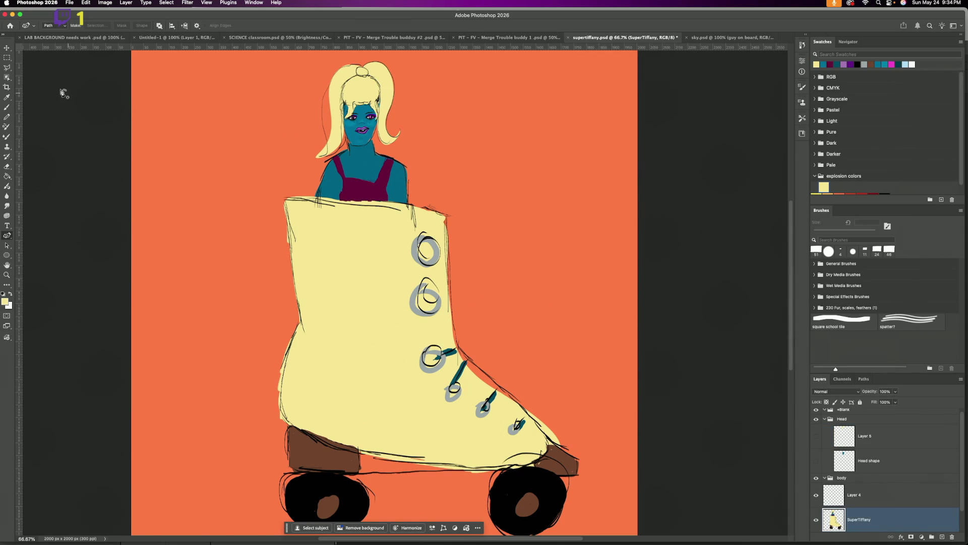
{"action": "left_click", "coordinate": [86, 3]}
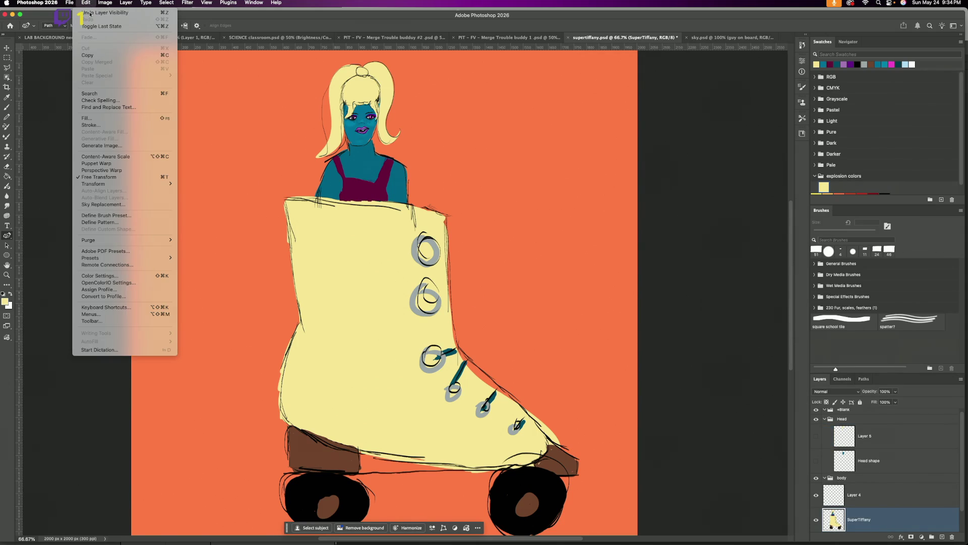
{"action": "left_click", "coordinate": [95, 55]}
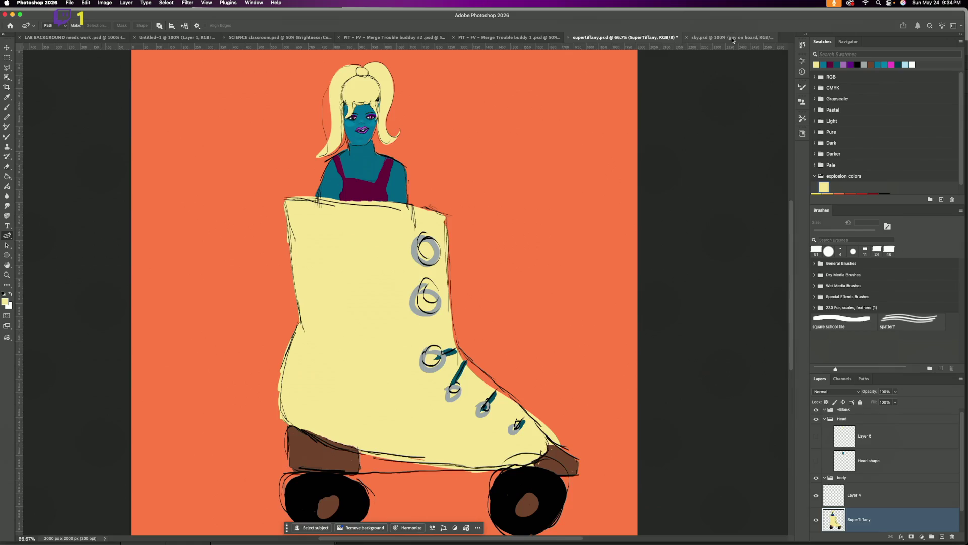
{"action": "left_click", "coordinate": [733, 38]}
{"action": "left_click", "coordinate": [87, 2]}
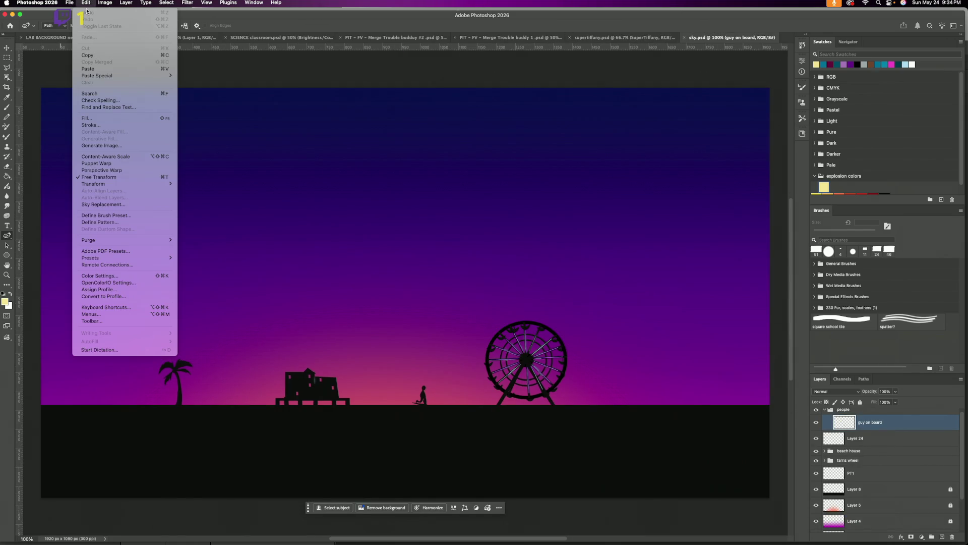
{"action": "left_click", "coordinate": [93, 69]}
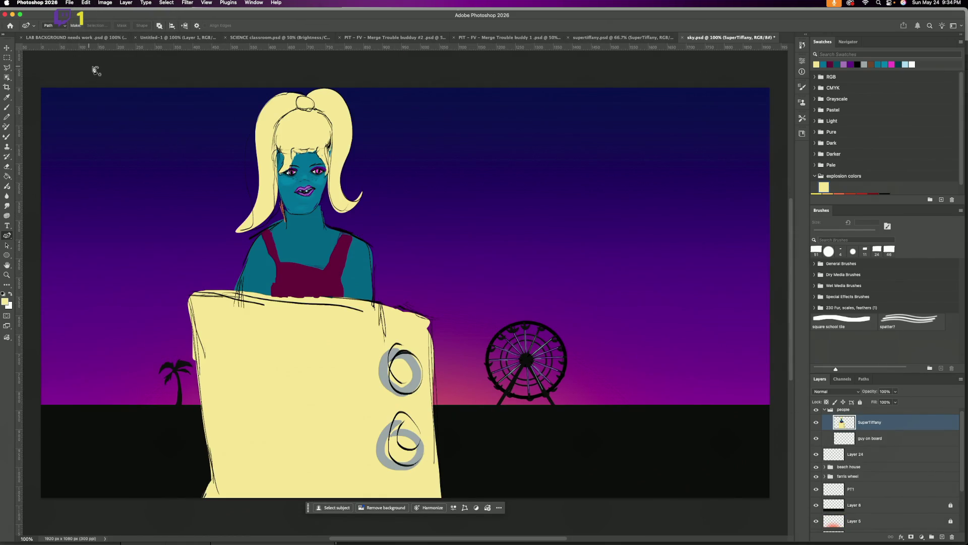
Step: Scale the pasted girl down to about 14% and place her on the horizon near the palm
{"action": "key", "text": "super+t"}
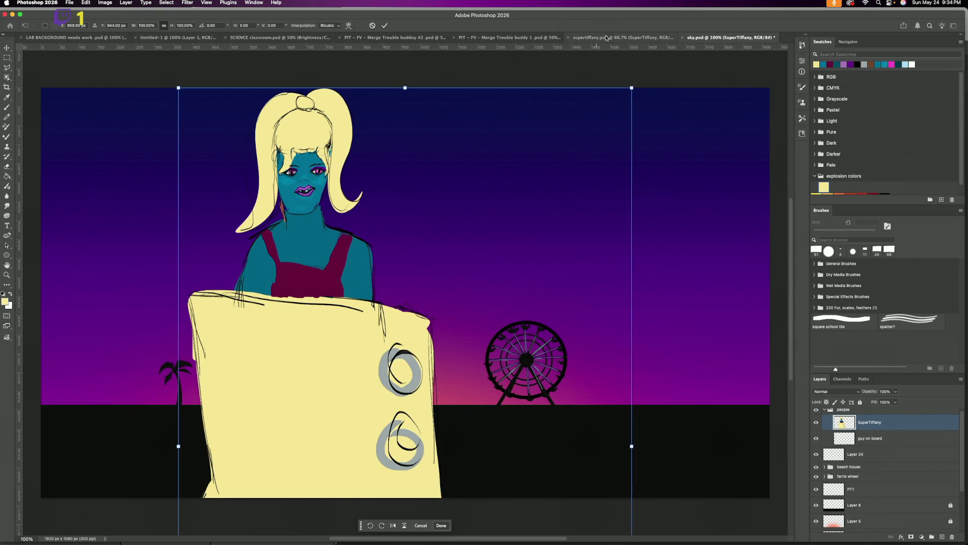
{"action": "mouse_move", "coordinate": [632, 88]}
{"action": "left_mouse_down"}
{"action": "mouse_move", "coordinate": [444, 370]}
{"action": "mouse_move", "coordinate": [361, 139]}
{"action": "left_mouse_up"}
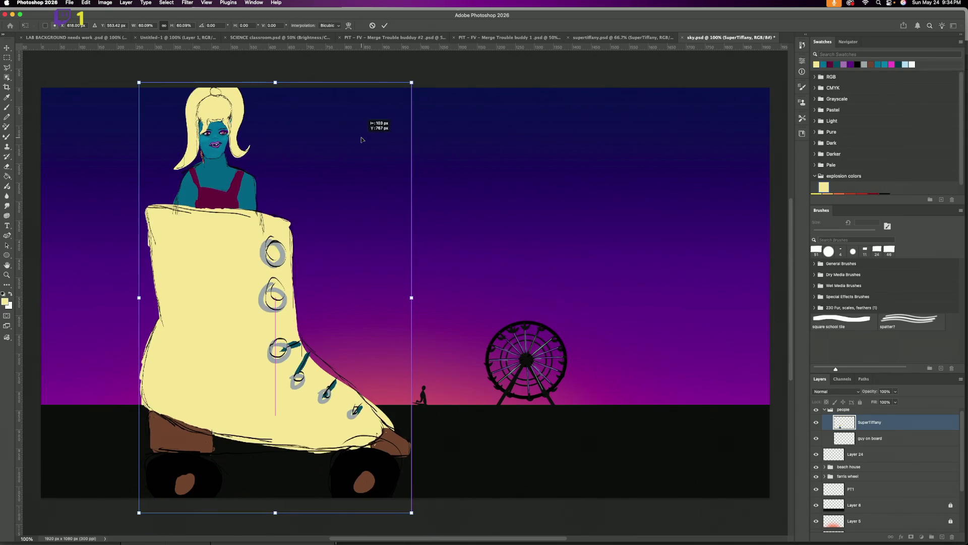
{"action": "mouse_move", "coordinate": [412, 82]}
{"action": "left_mouse_down"}
{"action": "mouse_move", "coordinate": [335, 250]}
{"action": "mouse_move", "coordinate": [148, 474]}
{"action": "mouse_move", "coordinate": [162, 436]}
{"action": "left_mouse_up"}
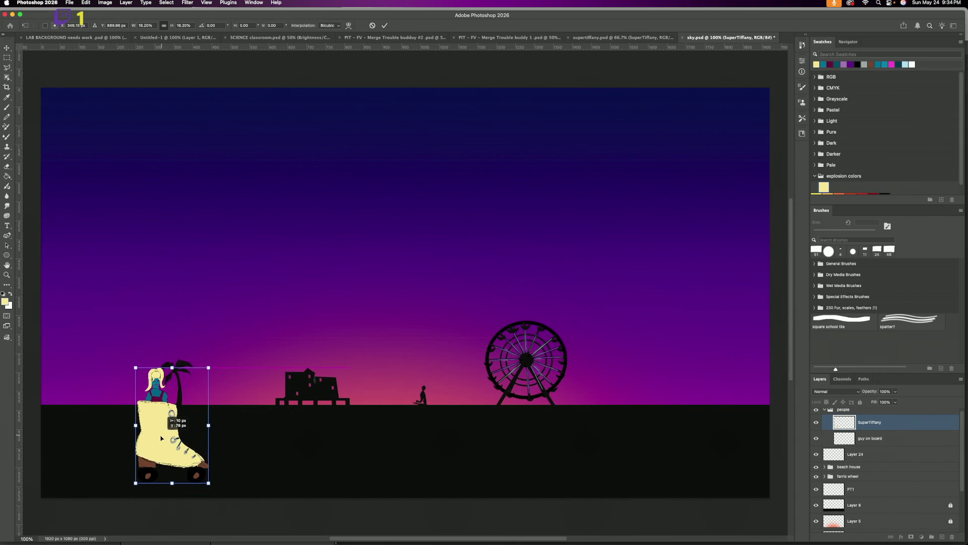
{"action": "left_click_drag", "start_coordinate": [209, 367], "coordinate": [202, 381]}
{"action": "mouse_move", "coordinate": [170, 444]}
{"action": "left_mouse_down"}
{"action": "mouse_move", "coordinate": [146, 373]}
{"action": "mouse_move", "coordinate": [154, 429]}
{"action": "mouse_move", "coordinate": [144, 426]}
{"action": "left_mouse_up"}
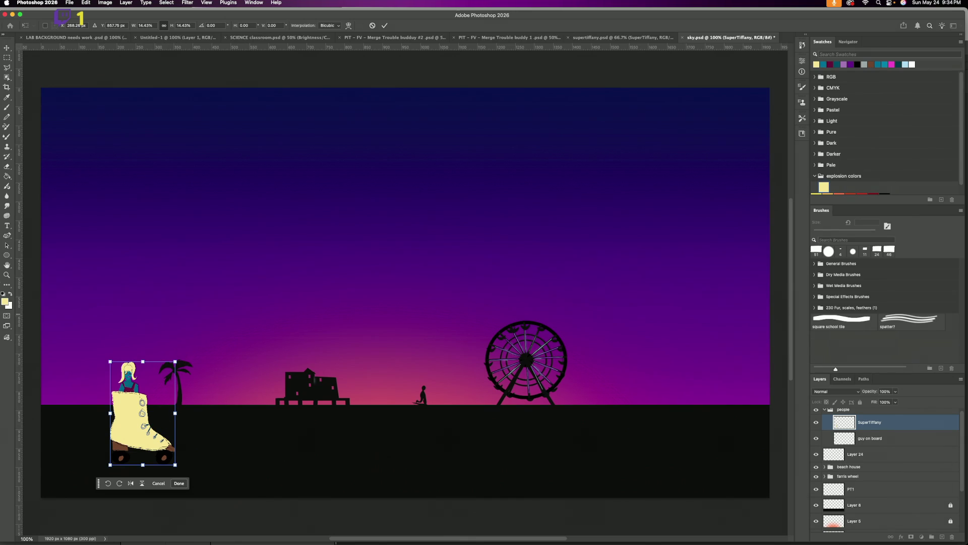
{"action": "left_click", "coordinate": [384, 25]}
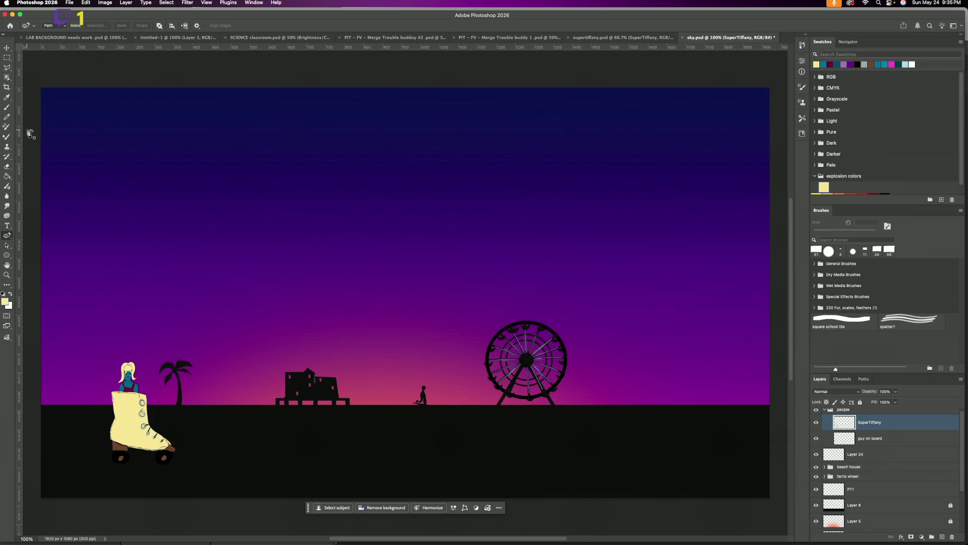
{"action": "key", "text": "super+equal"}
{"action": "key", "text": "super+equal"}
{"action": "key", "text": "super+equal"}
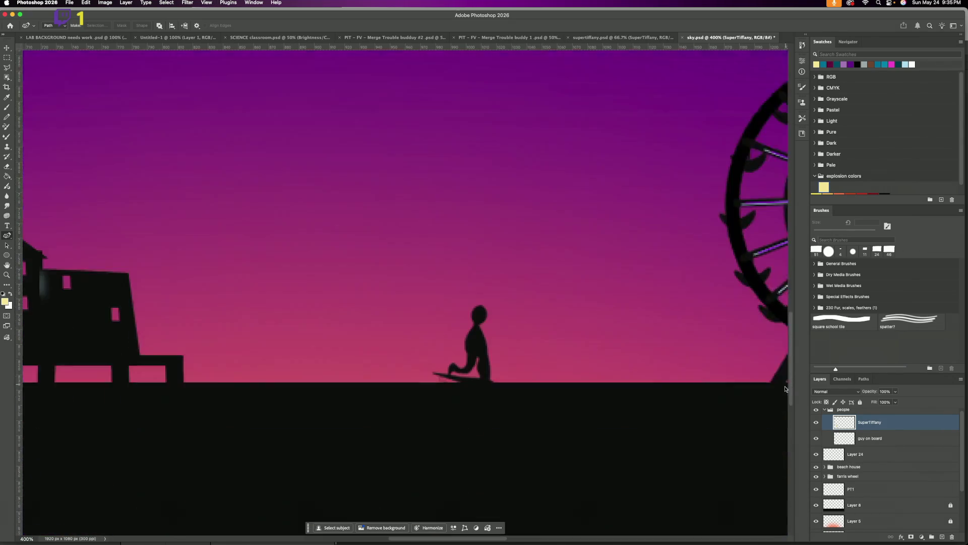
{"action": "left_click_drag", "start_coordinate": [792, 313], "coordinate": [789, 404]}
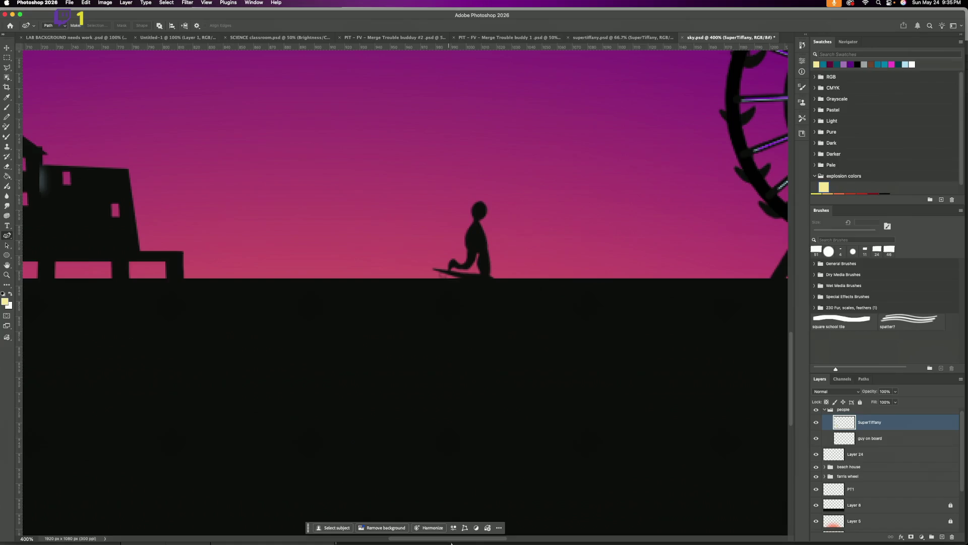
{"action": "key", "text": "super+Tab"}
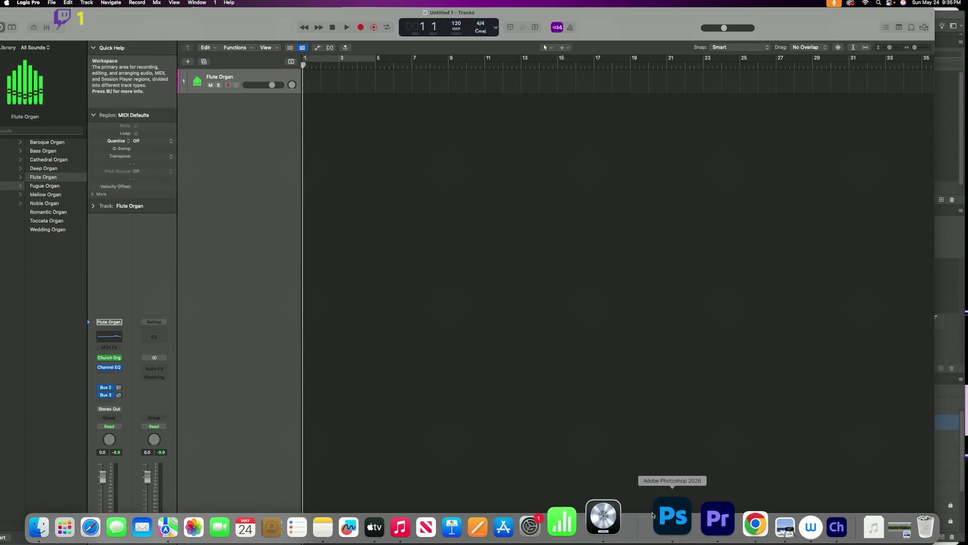
{"action": "left_click", "coordinate": [661, 522]}
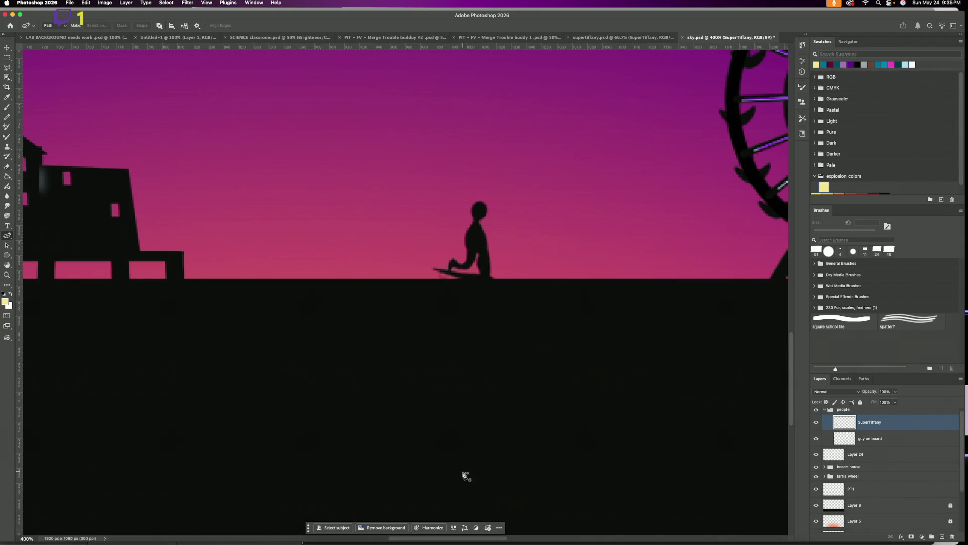
{"action": "left_click_drag", "start_coordinate": [448, 538], "coordinate": [312, 542]}
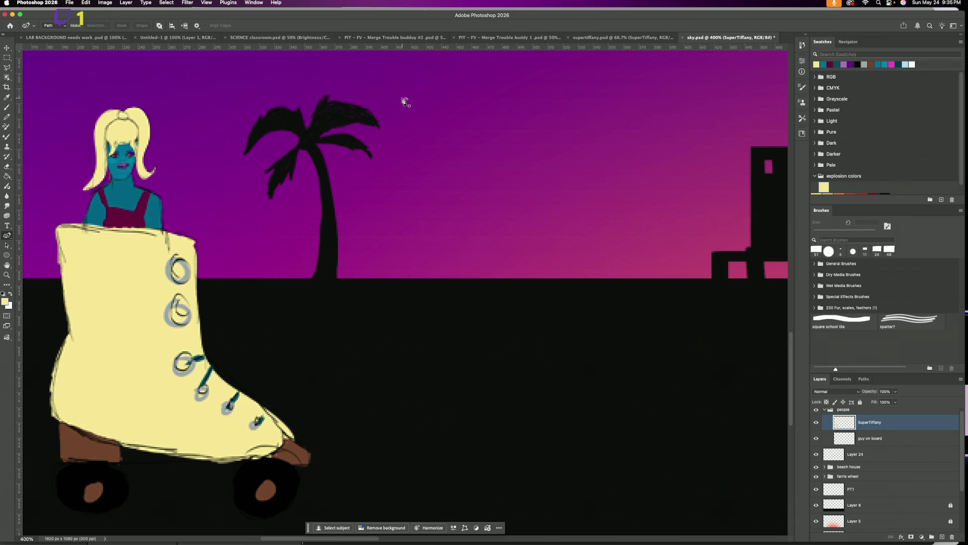
{"action": "key", "text": "super+minus"}
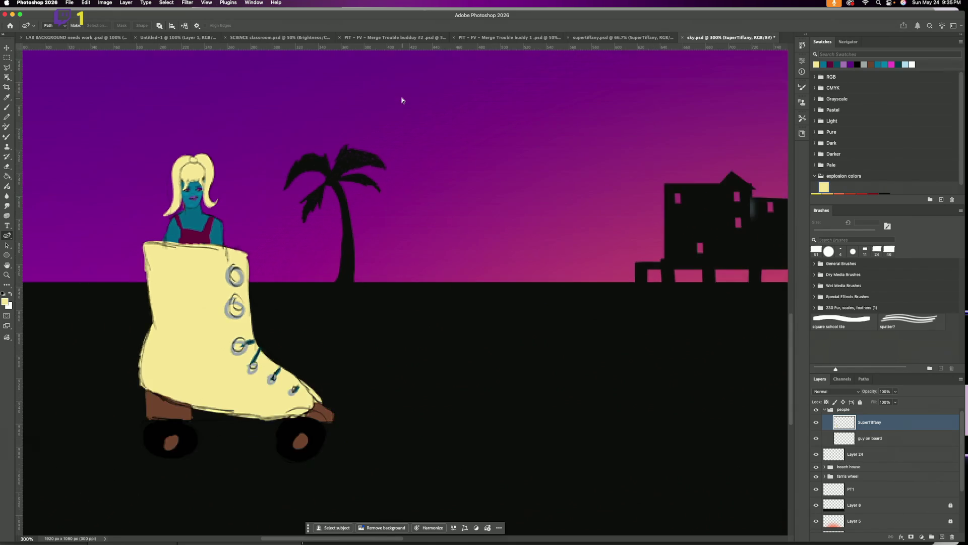
{"action": "key", "text": "super+minus"}
{"action": "key", "text": "super+minus"}
{"action": "key", "text": "super+minus"}
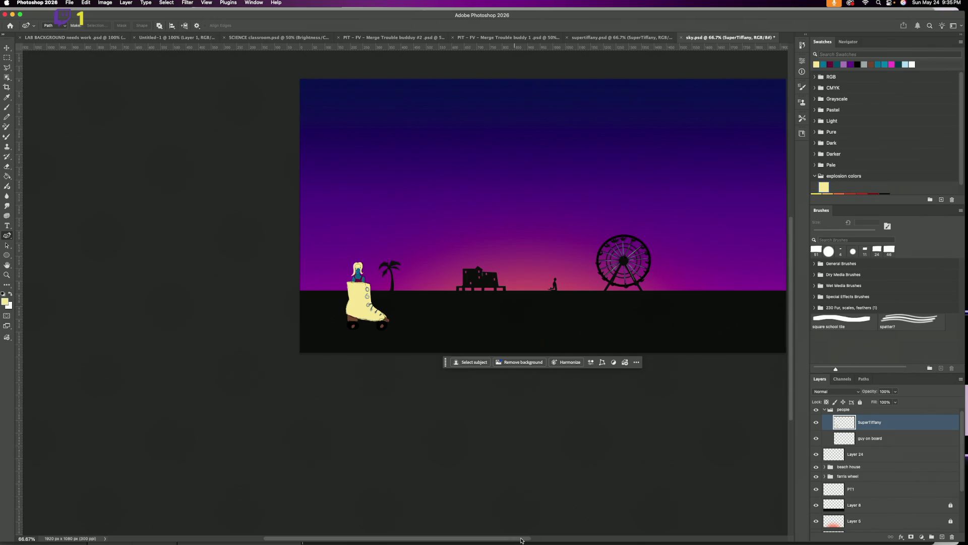
{"action": "left_click_drag", "start_coordinate": [522, 540], "coordinate": [580, 542]}
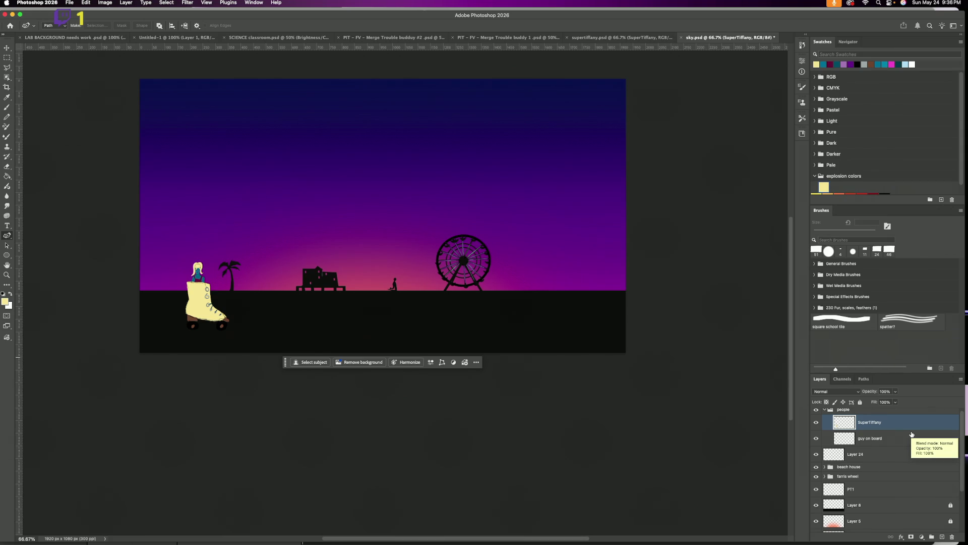
Step: View the supertiffany.psd drawing, then come back to the sky.psd sunset scene
{"action": "left_click", "coordinate": [604, 40]}
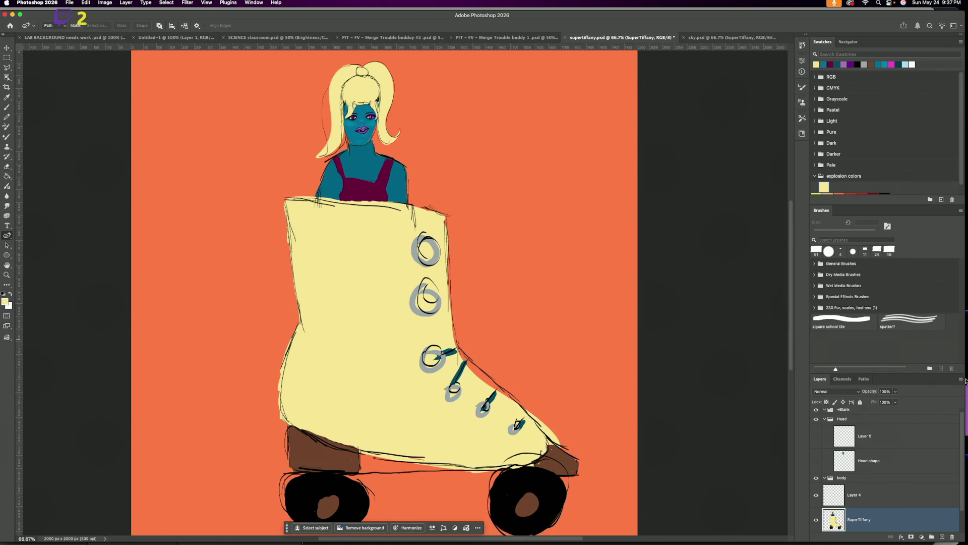
{"action": "left_click", "coordinate": [701, 38]}
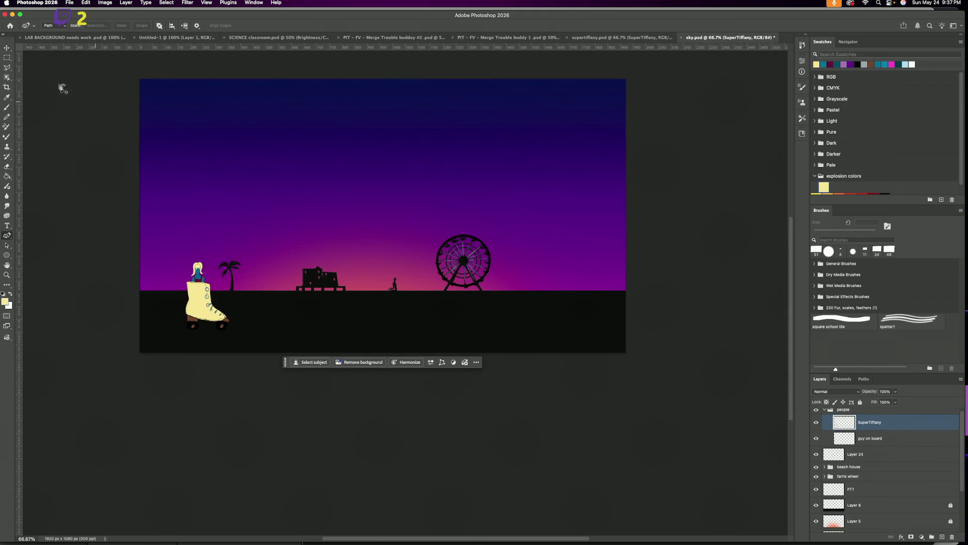
Step: With the Move tool, drag SuperTiffany so she stands right beside the palm tree
{"action": "key", "text": "v"}
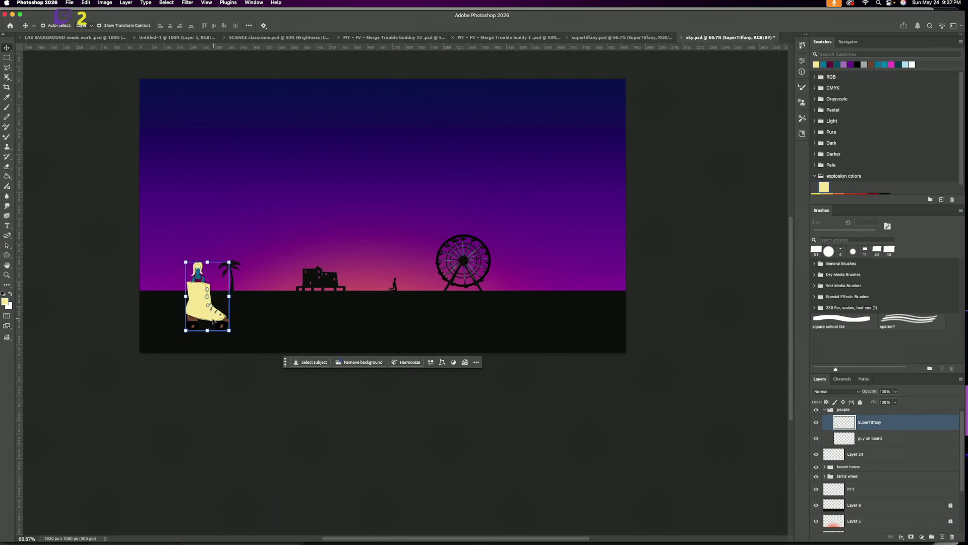
{"action": "left_click_drag", "start_coordinate": [204, 317], "coordinate": [635, 307]}
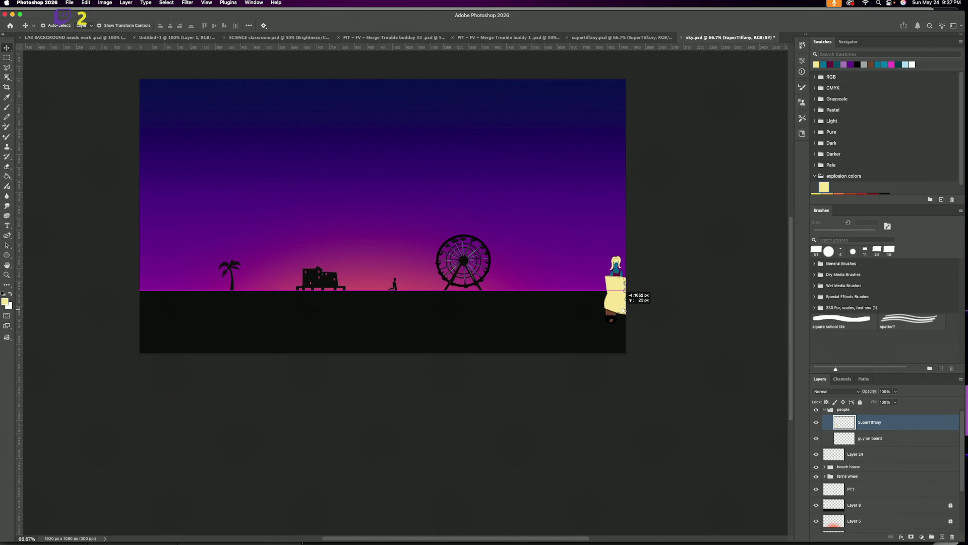
{"action": "mouse_move", "coordinate": [635, 308]}
{"action": "left_mouse_down"}
{"action": "mouse_move", "coordinate": [194, 318]}
{"action": "mouse_move", "coordinate": [262, 326]}
{"action": "mouse_move", "coordinate": [148, 309]}
{"action": "mouse_move", "coordinate": [220, 330]}
{"action": "mouse_move", "coordinate": [211, 326]}
{"action": "left_mouse_up"}
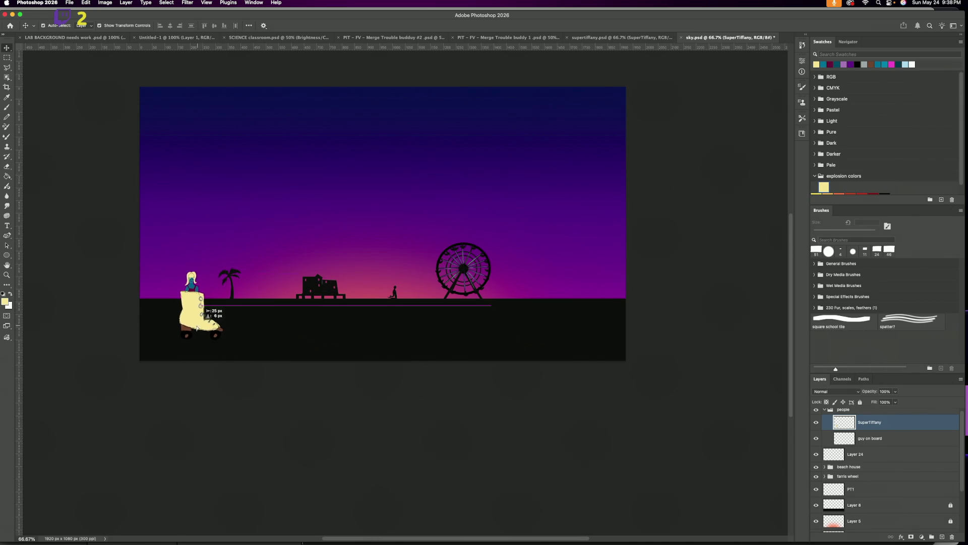
{"action": "mouse_move", "coordinate": [210, 326]}
{"action": "left_mouse_down"}
{"action": "mouse_move", "coordinate": [111, 323]}
{"action": "mouse_move", "coordinate": [252, 249]}
{"action": "mouse_move", "coordinate": [193, 292]}
{"action": "mouse_move", "coordinate": [291, 329]}
{"action": "mouse_move", "coordinate": [439, 328]}
{"action": "mouse_move", "coordinate": [599, 312]}
{"action": "mouse_move", "coordinate": [217, 321]}
{"action": "left_mouse_up"}
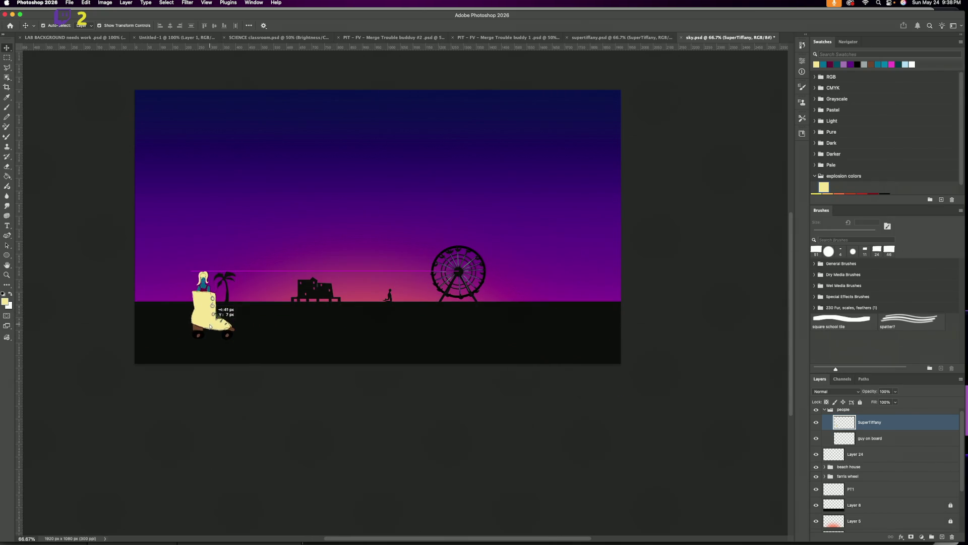
Step: Check the scene at full size, then switch back to the supertiffany.psd drawing
{"action": "scroll", "coordinate": [644, 239], "scroll_direction": "up", "scroll_amount": 2}
{"action": "scroll", "coordinate": [645, 239], "scroll_direction": "right", "scroll_amount": 2}
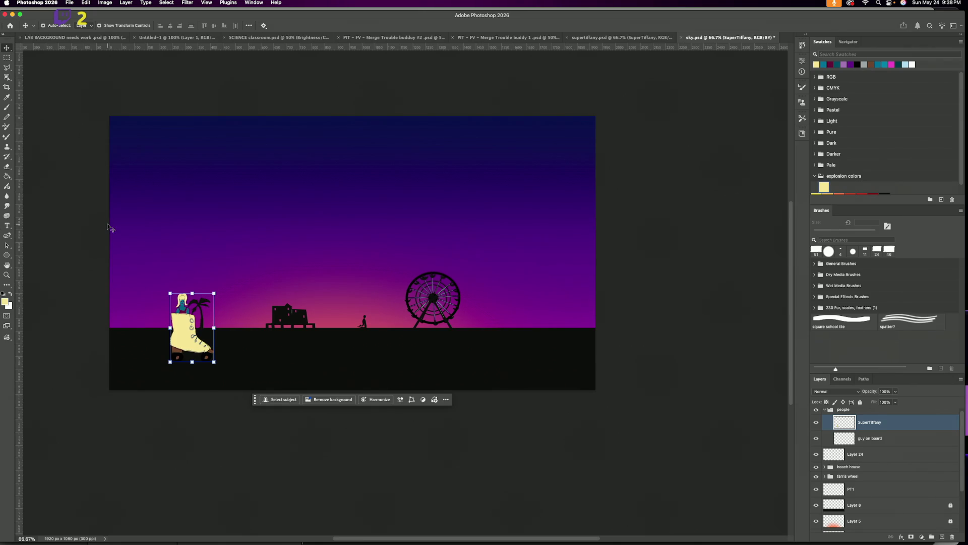
{"action": "key", "text": "super+equal"}
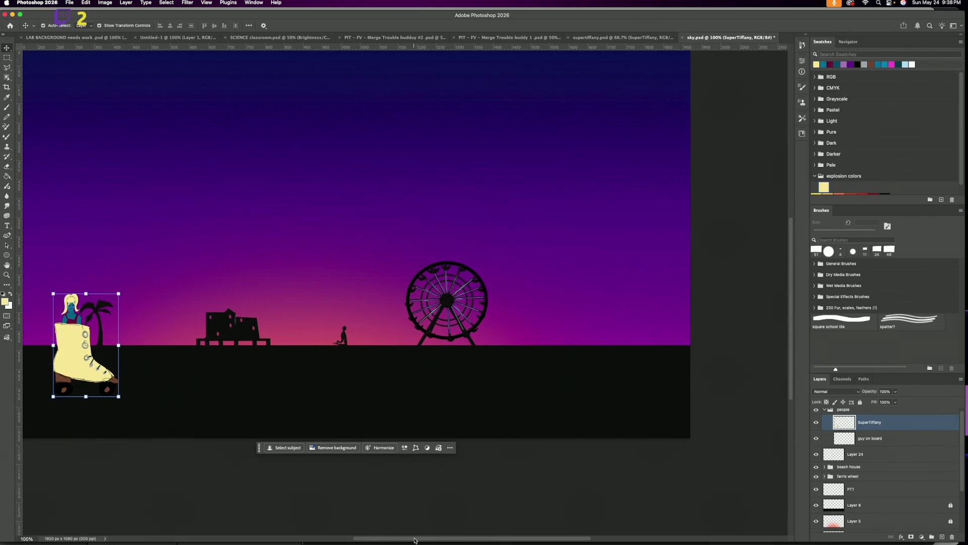
{"action": "left_click_drag", "start_coordinate": [417, 538], "coordinate": [384, 539]}
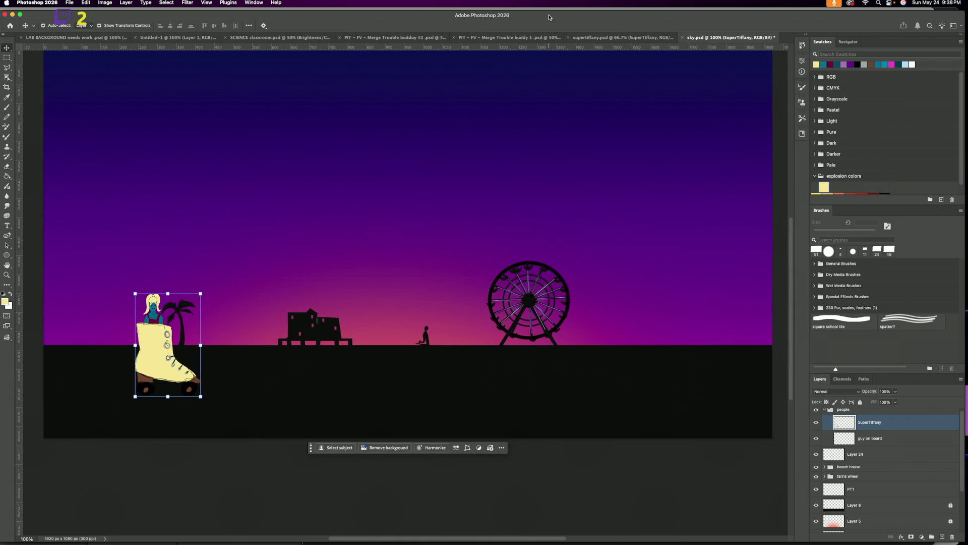
{"action": "left_click", "coordinate": [593, 37]}
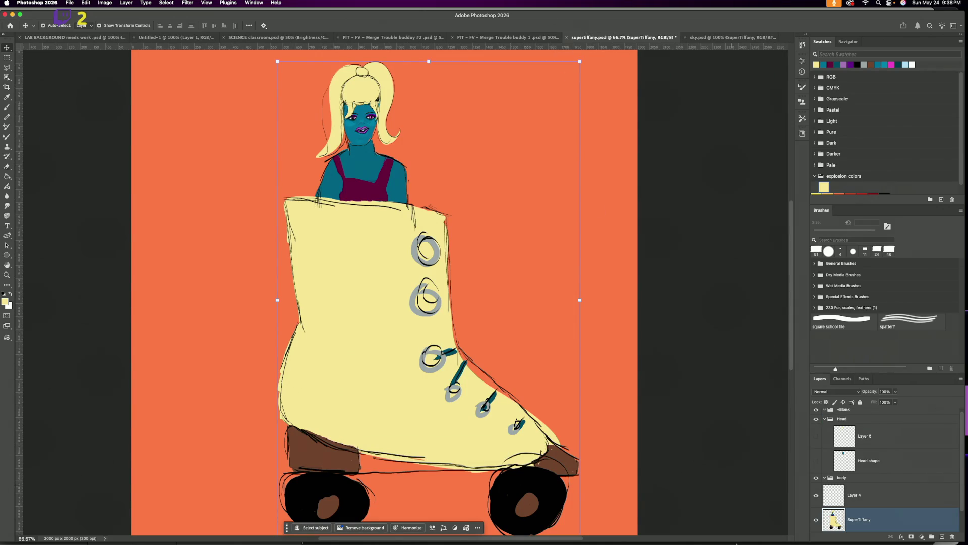
Step: Bring Character Animator to the front, showing the Science Matters classroom scene
{"action": "left_click", "coordinate": [792, 525]}
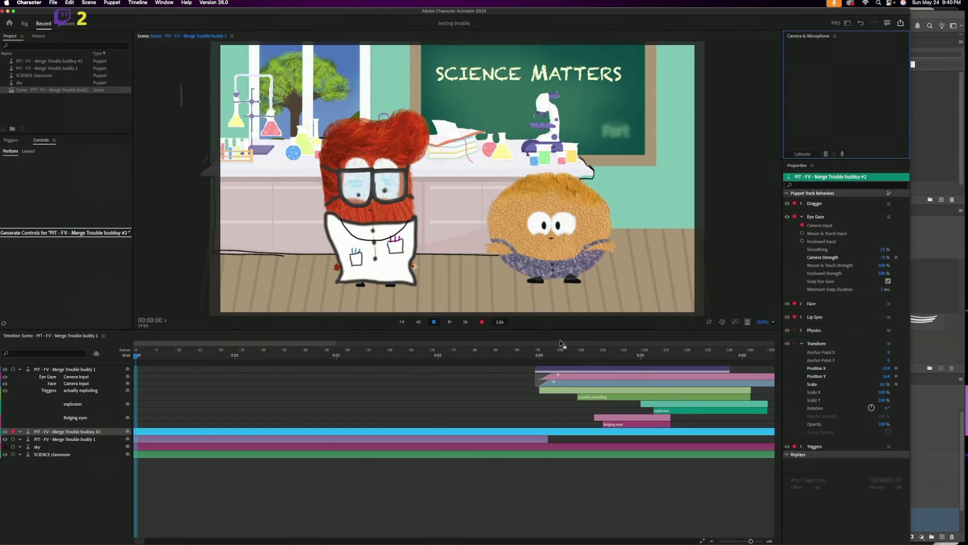
{"action": "mouse_move", "coordinate": [595, 542]}
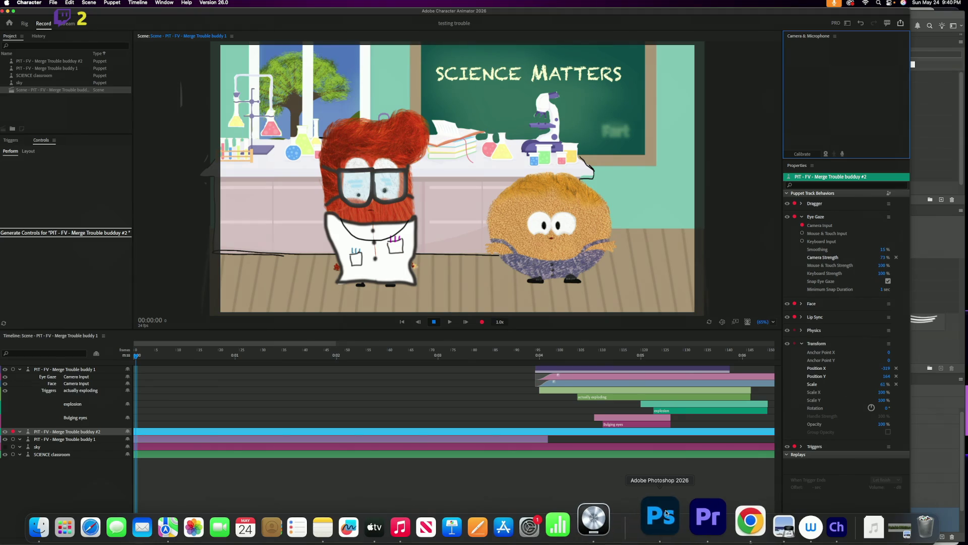
Step: Bring Photoshop back to the front on the superTiffany.psd roller-skate drawing
{"action": "left_click", "coordinate": [668, 512]}
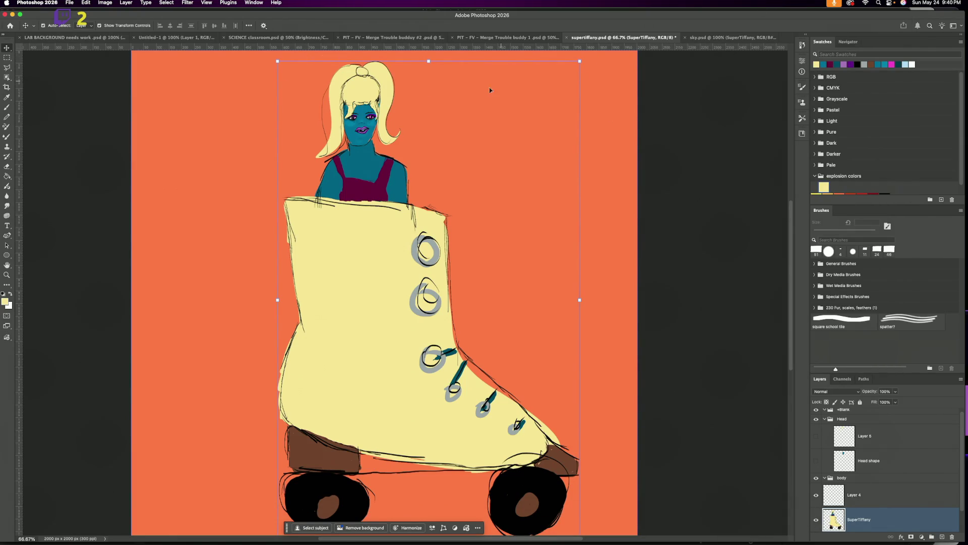
{"action": "scroll", "coordinate": [380, 126], "scroll_direction": "left", "scroll_amount": 1}
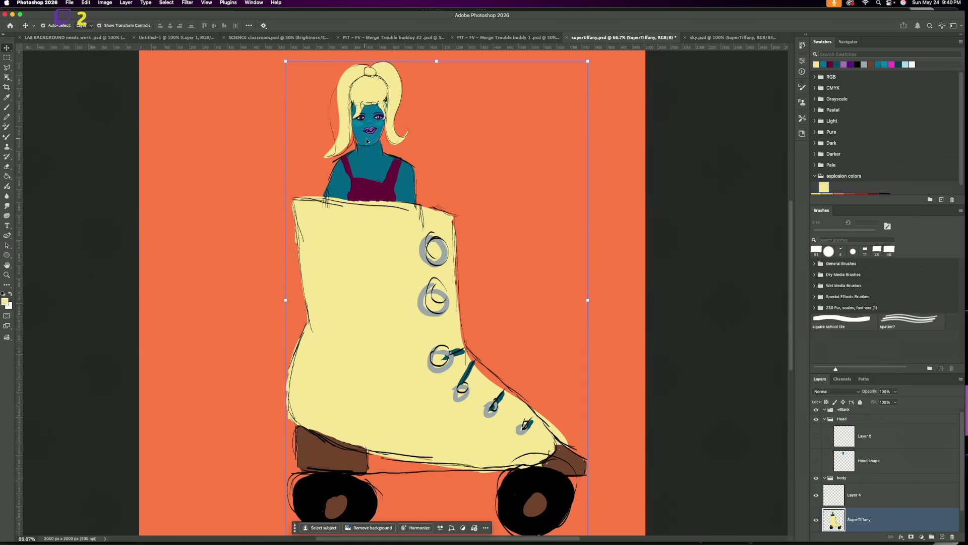